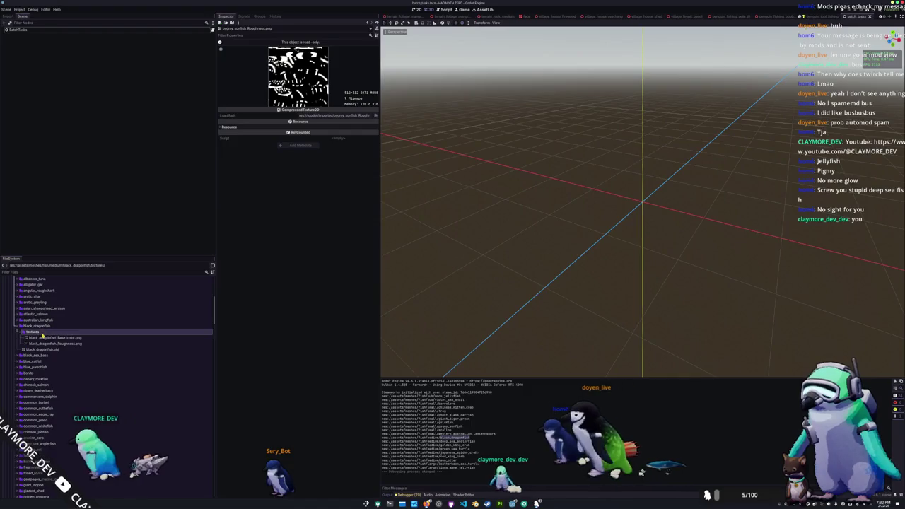
- Delete black_dragonfish_Roughness.png from the black_dragonfish textures folder and collapse the folder
left_click(50, 344)
key("Delete")
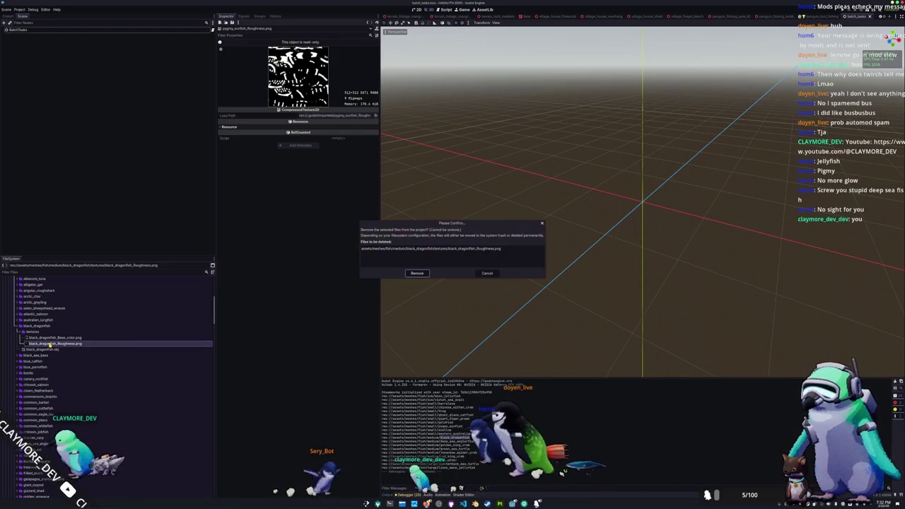
key("Return")
double_click(47, 333)
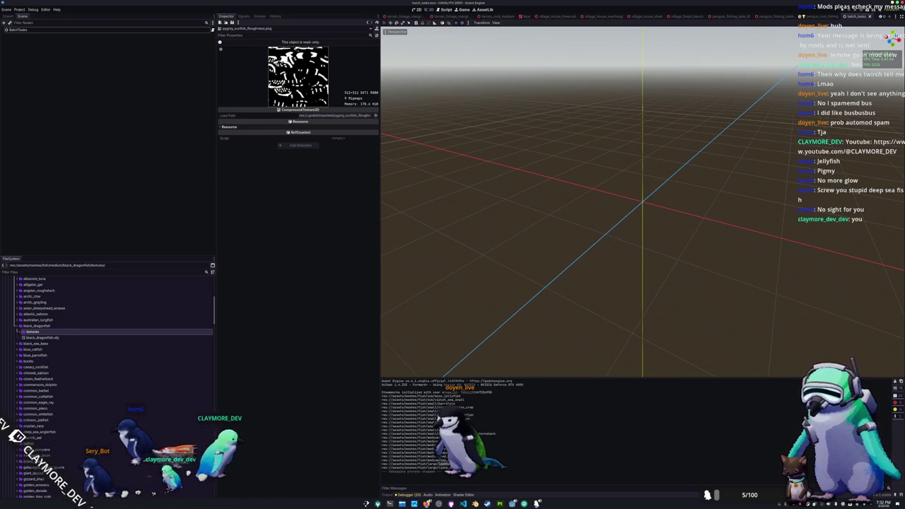
- Run the project and select the printed fish paths in the output log
left_click(863, 20)
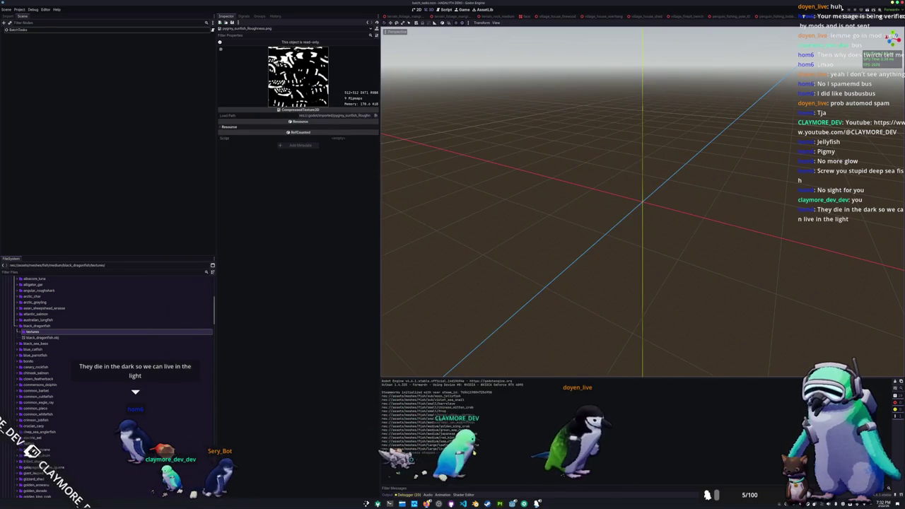
left_click_drag(375, 425, 374, 397)
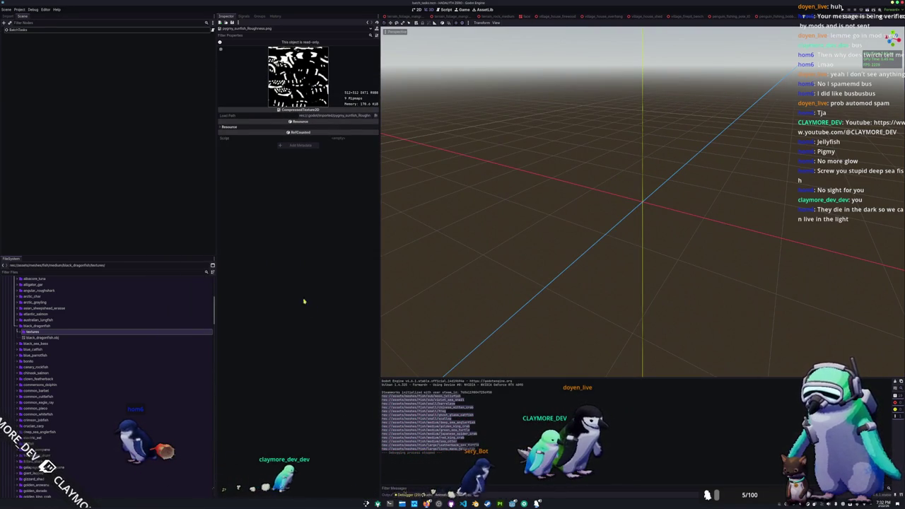
- Browse the FileSystem dock to data/fish_data, load array_fish_data_simple.tres in the Inspector, then switch to VS Code
double_click(69, 320)
left_click(57, 326)
scroll(50, 332, "up", 3)
double_click(23, 360)
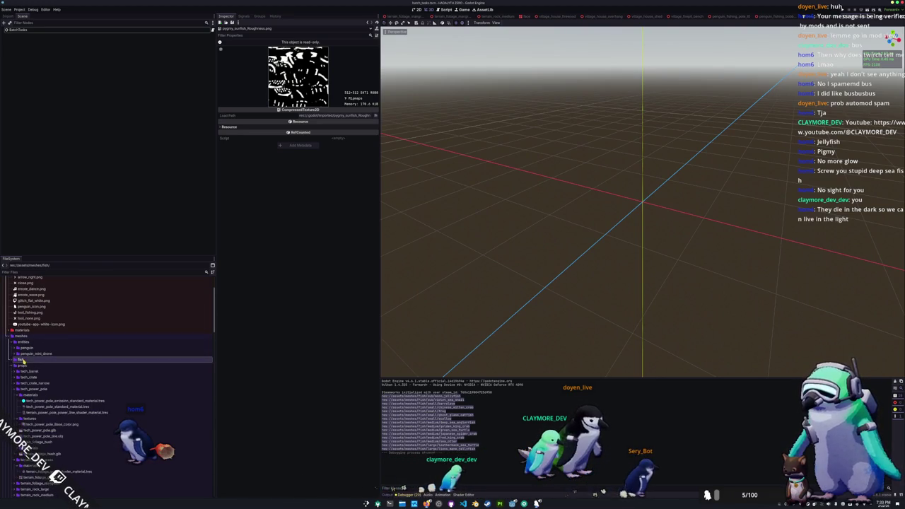
double_click(22, 365)
double_click(25, 372)
scroll(25, 368, "down", 3)
double_click(26, 359)
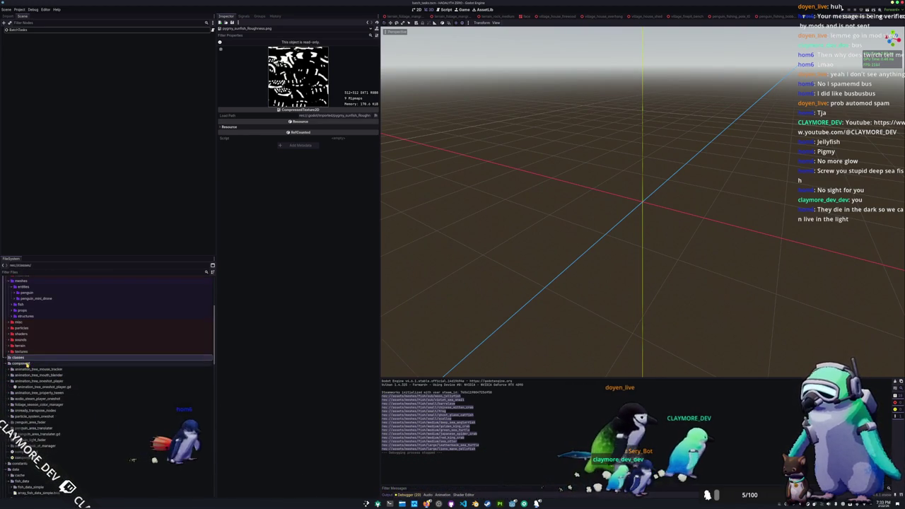
double_click(26, 363)
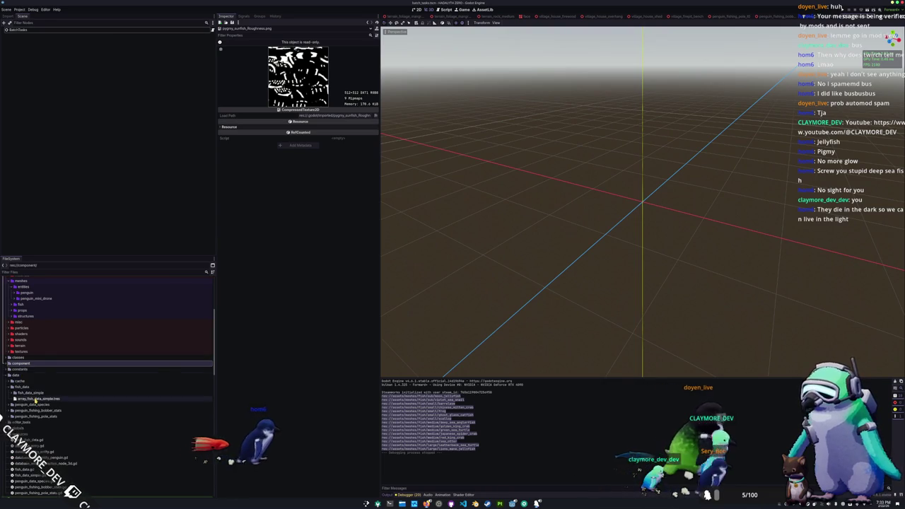
left_click(34, 399)
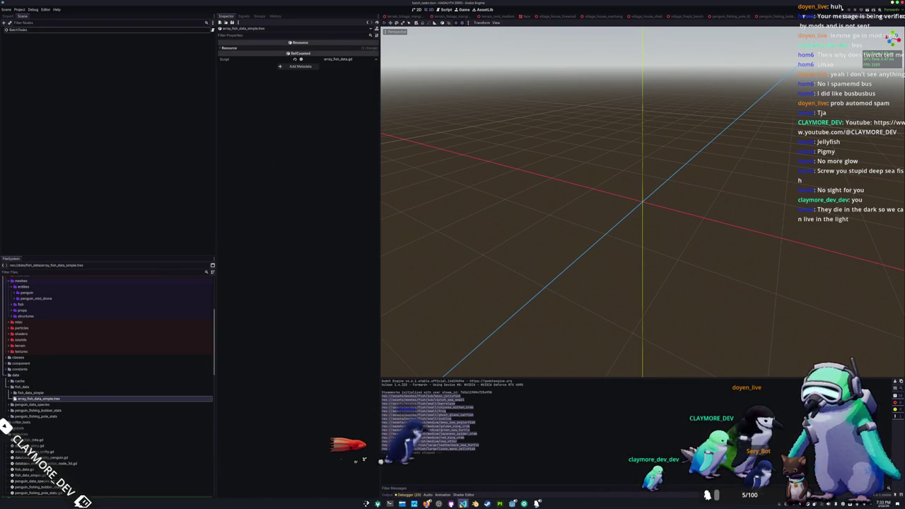
left_click(466, 504)
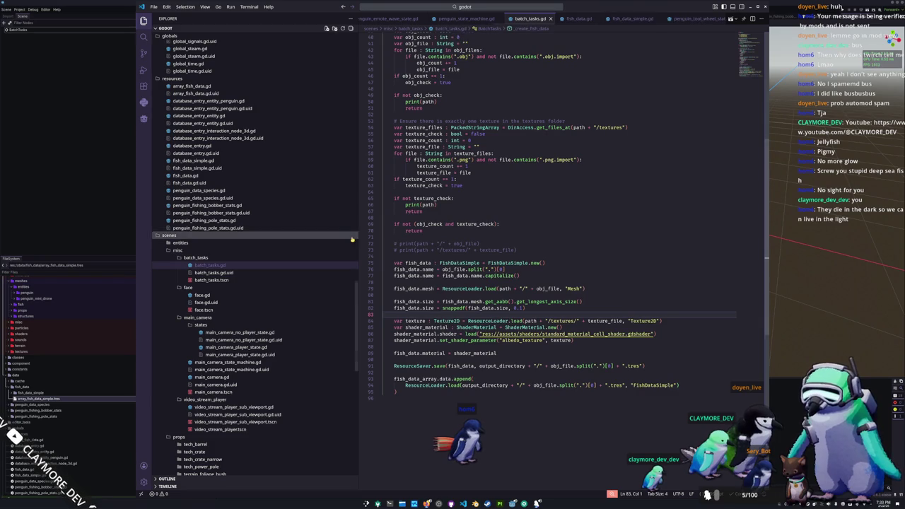
scroll(241, 319, "up", 5)
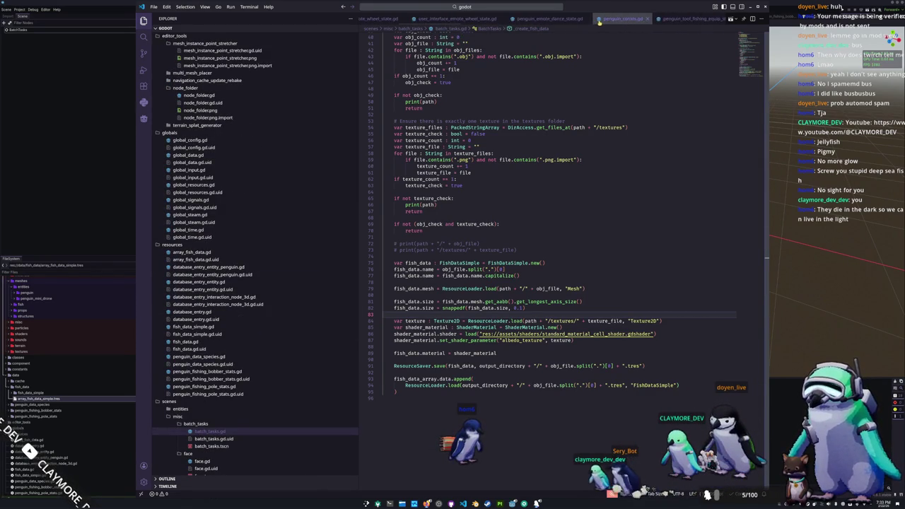
scroll(537, 18, "up", 2)
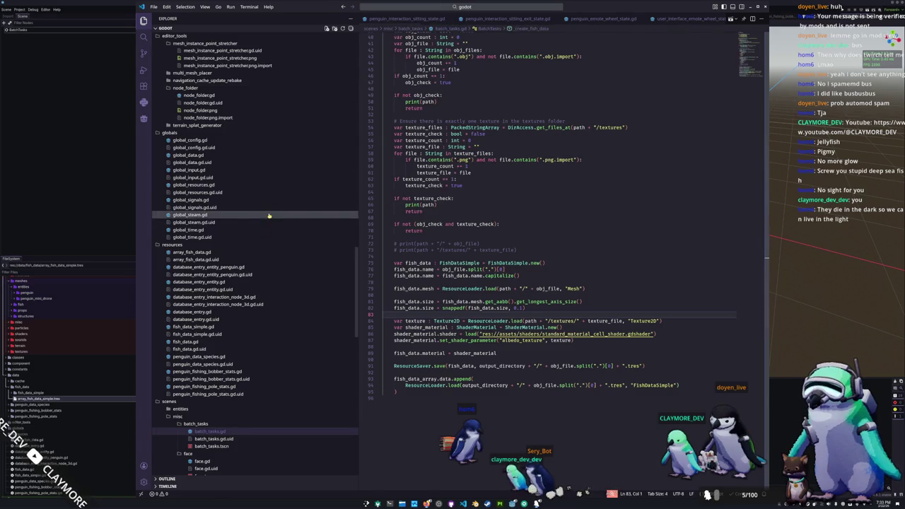
scroll(219, 276, "down", 3)
scroll(220, 275, "down", 15)
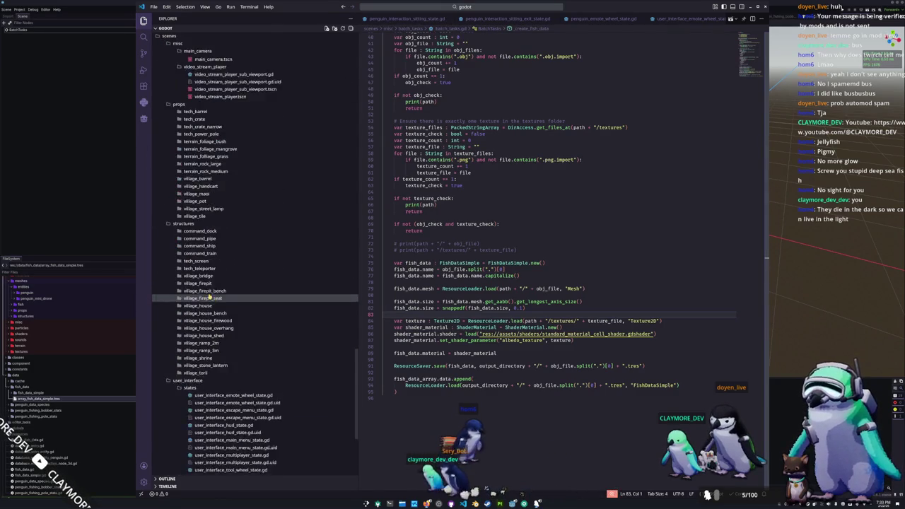
scroll(210, 297, "up", 10)
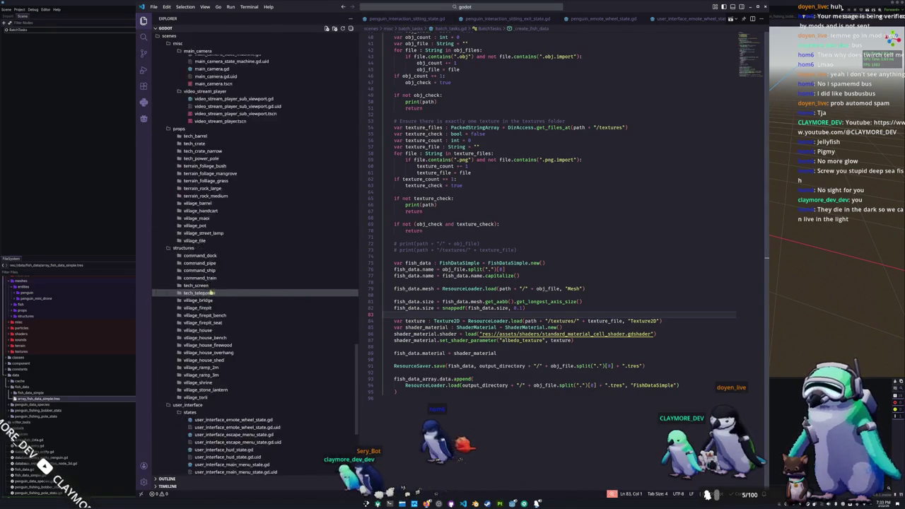
left_click(429, 10)
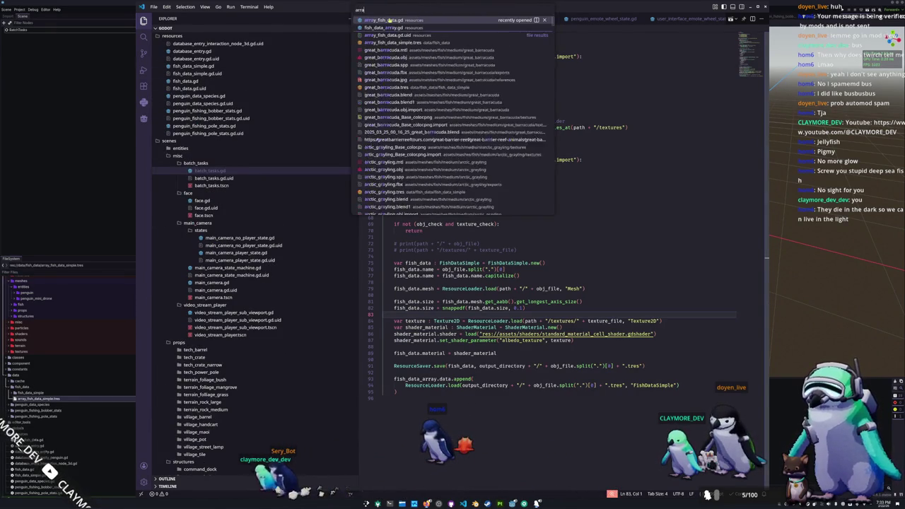
left_click(376, 82)
key("Up")
key("Up")
key("Down")
type("@export")
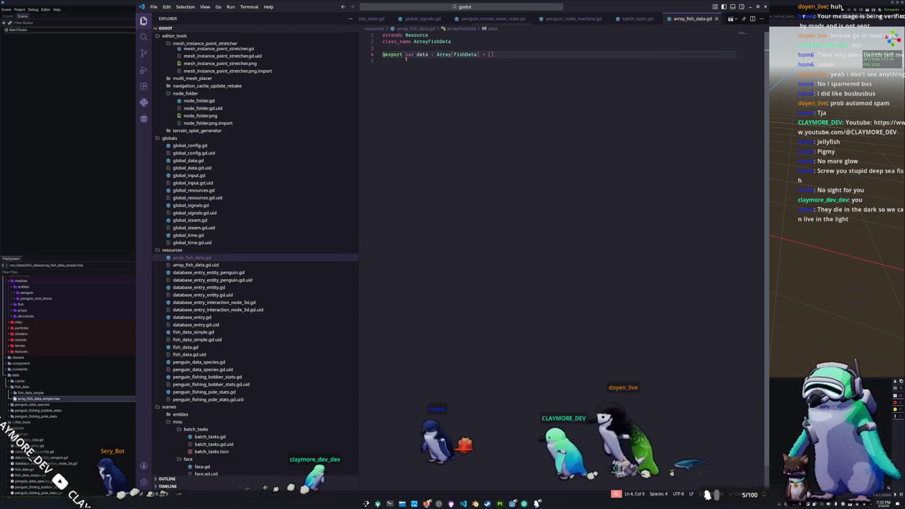
key("alt+Tab")
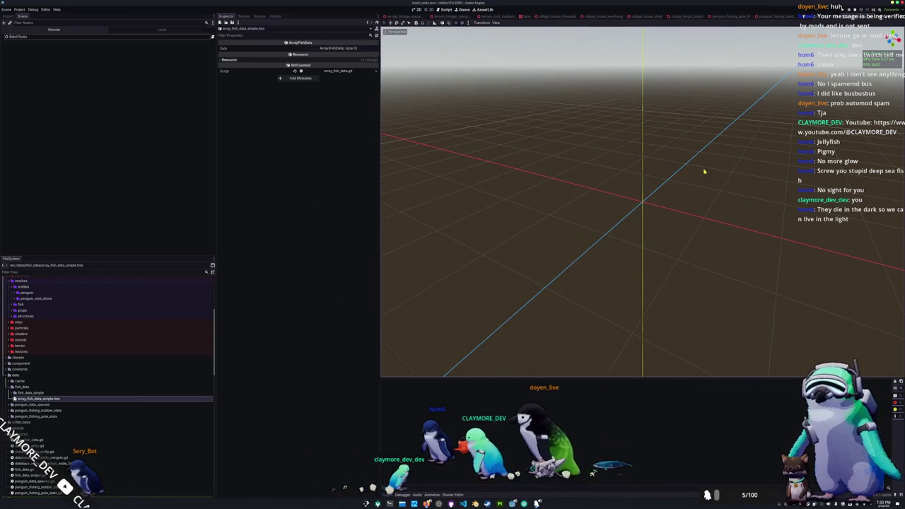
- Run the game, then expand the Data array and page to entries 20–39
key("F5")
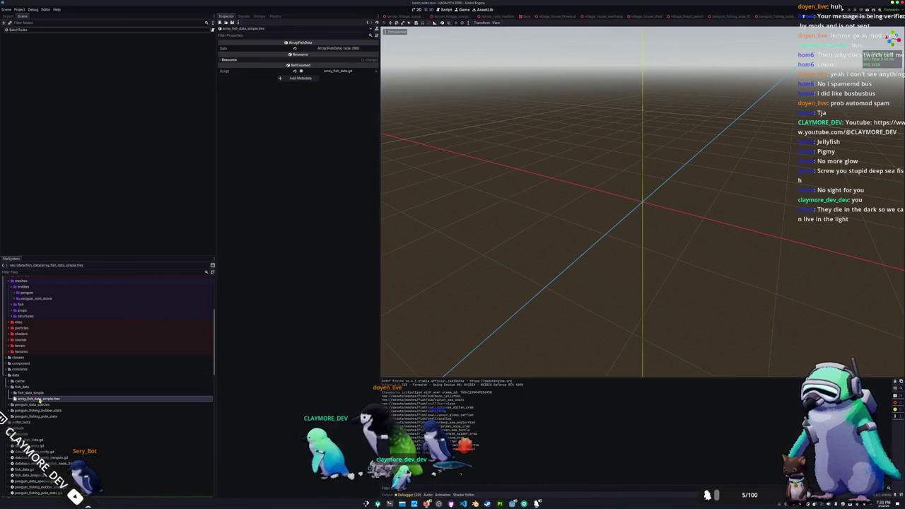
left_click(338, 47)
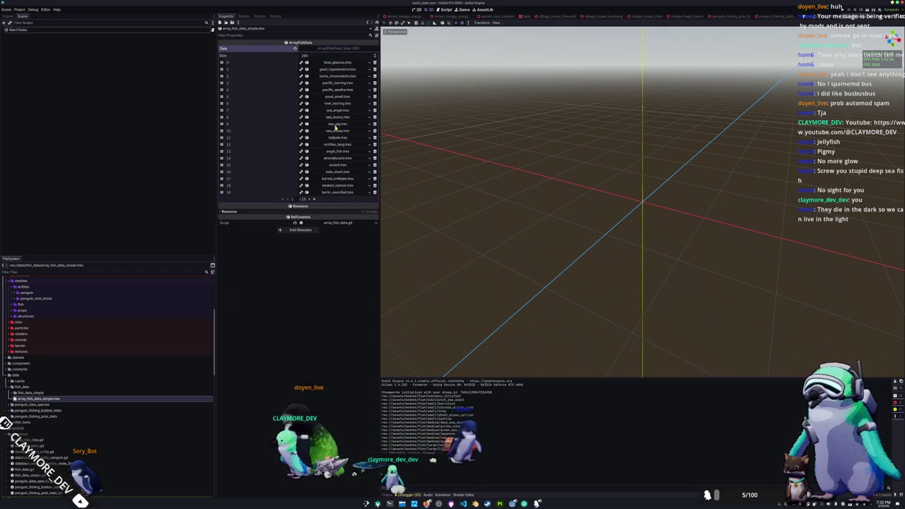
left_click(309, 198)
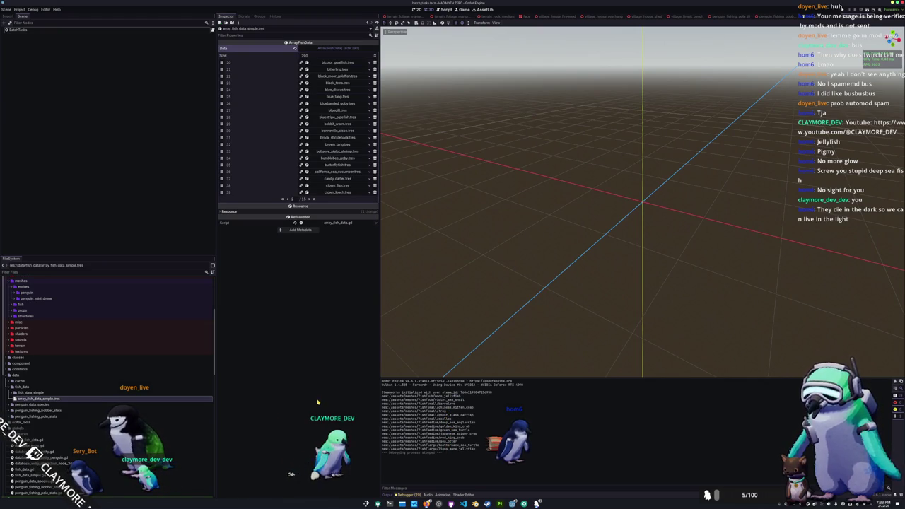
- Expand the bicolor_goatfish, bitterling, black_moor_goldfish, black_tetra, blue_discus and blue_tang entries
left_click(341, 63)
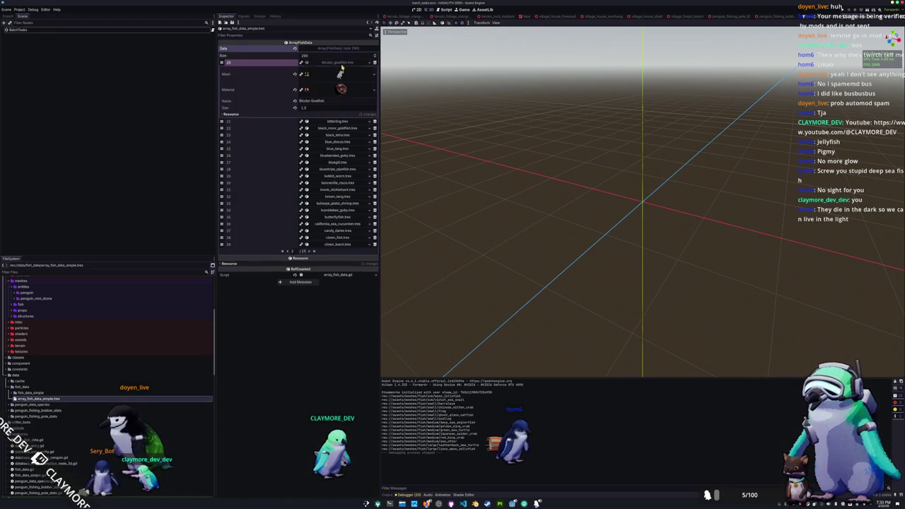
left_click(341, 74)
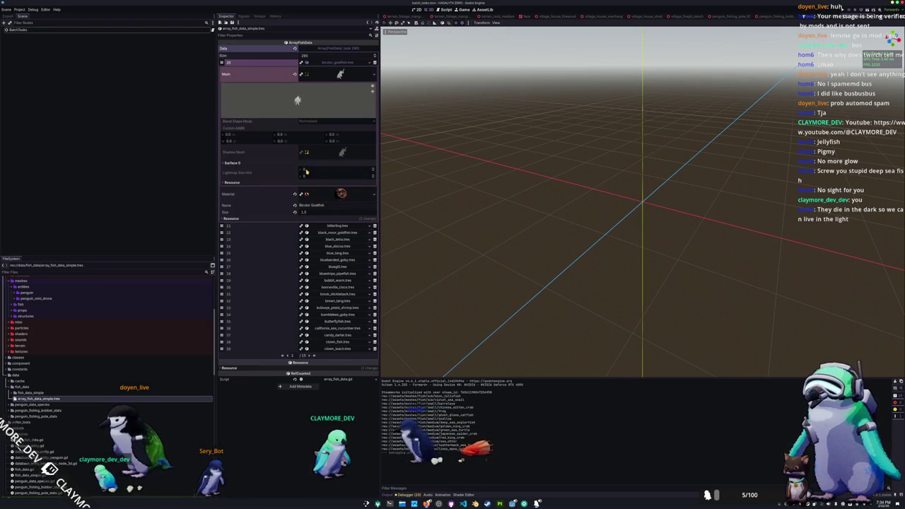
left_click(327, 227)
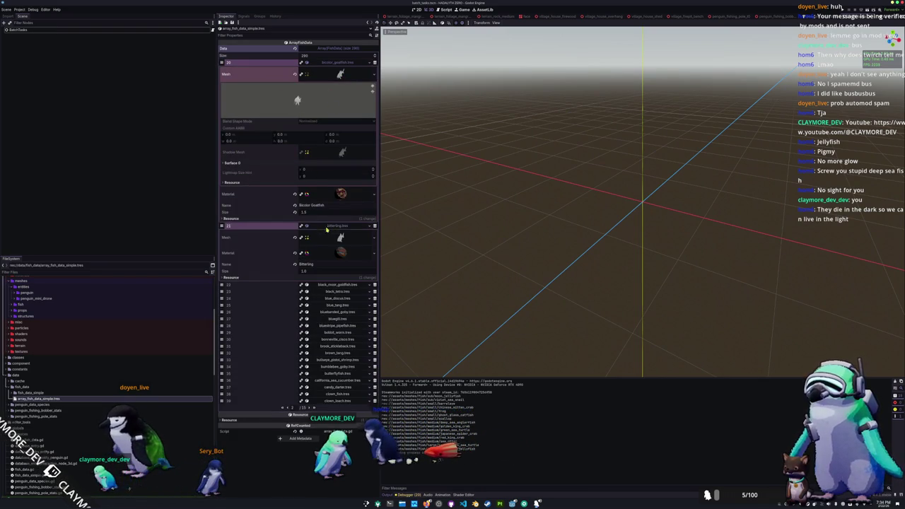
left_click(329, 285)
left_click(324, 344)
scroll(318, 354, "down", 2)
left_click(311, 357)
scroll(308, 364, "down", 2)
left_click(328, 365)
scroll(280, 380, "down", 2)
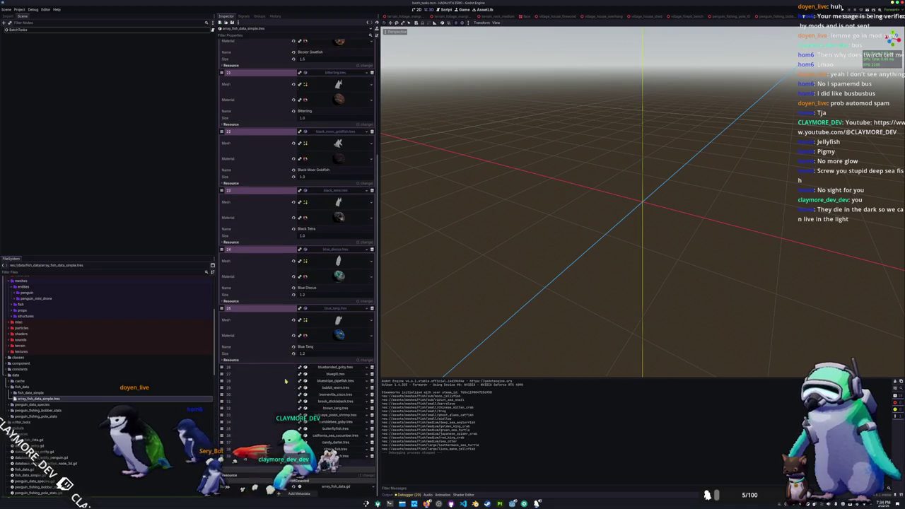
scroll(283, 382, "down", 2)
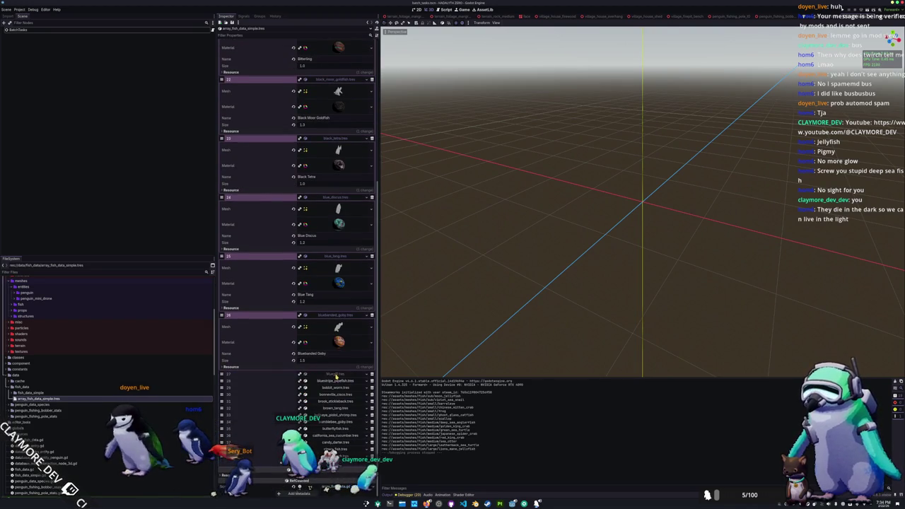
- Collapse those fish entries again and return to Visual Studio Code
left_click(337, 377)
scroll(337, 283, "up", 6)
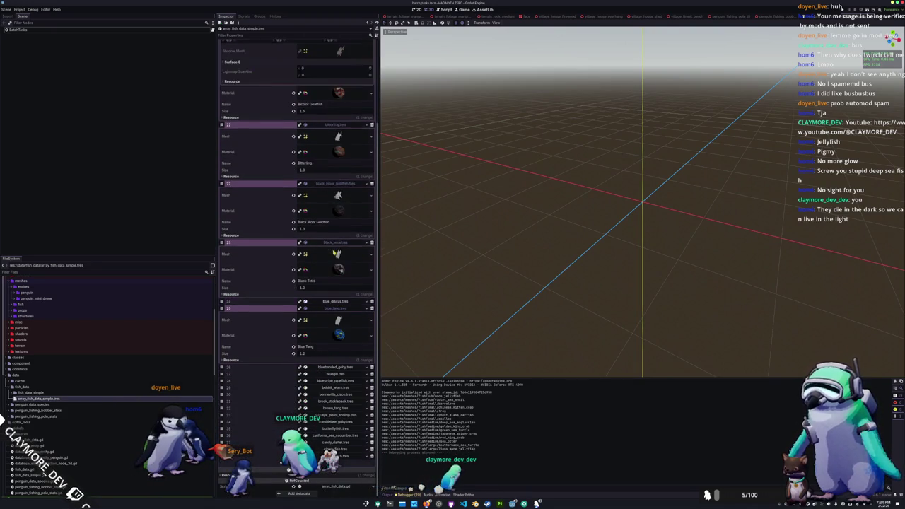
left_click(336, 244)
left_click(335, 247)
scroll(329, 207, "up", 2)
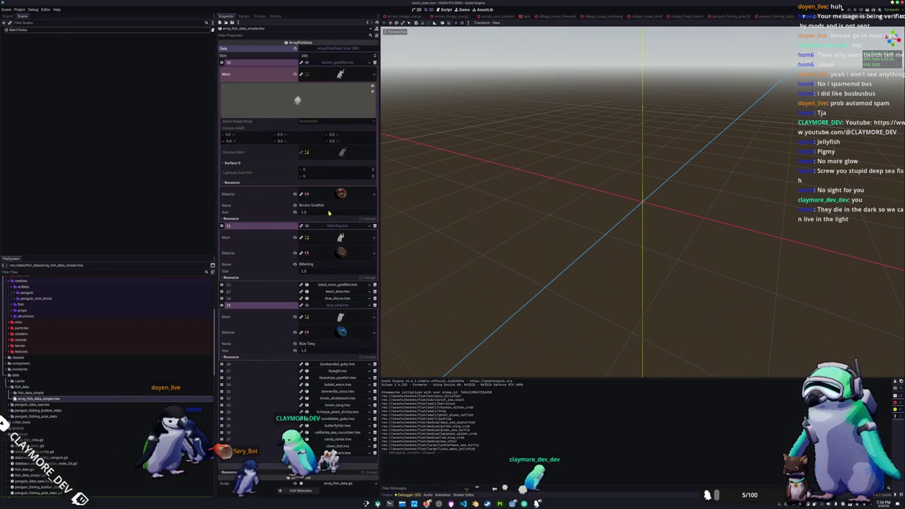
left_click(328, 225)
left_click(338, 63)
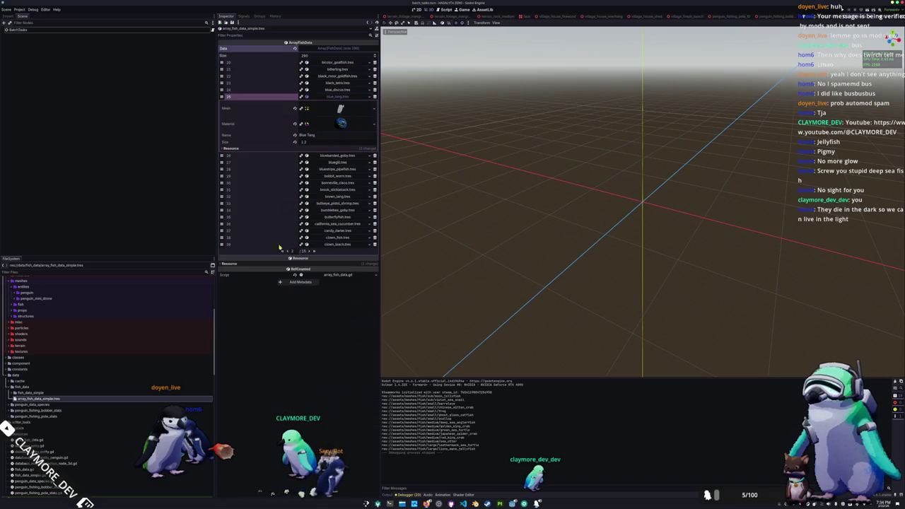
left_click(338, 274)
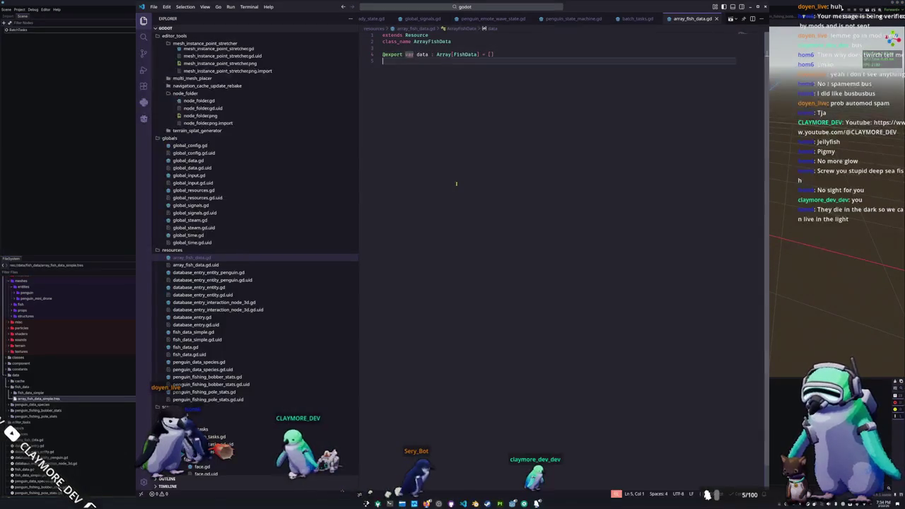
- In batch_tasks.gd, open a new line after the directory-crawling loop in _ready
left_click(635, 19)
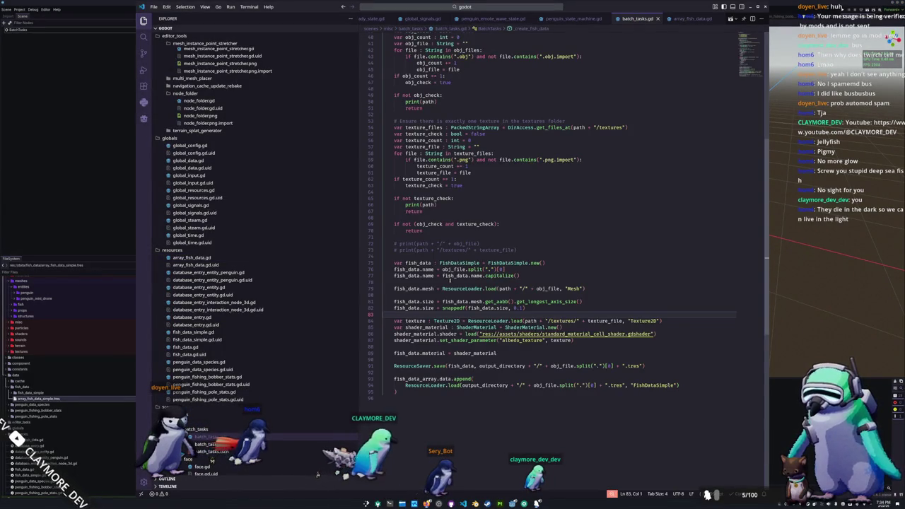
left_click(452, 280)
key("Down")
key("Down")
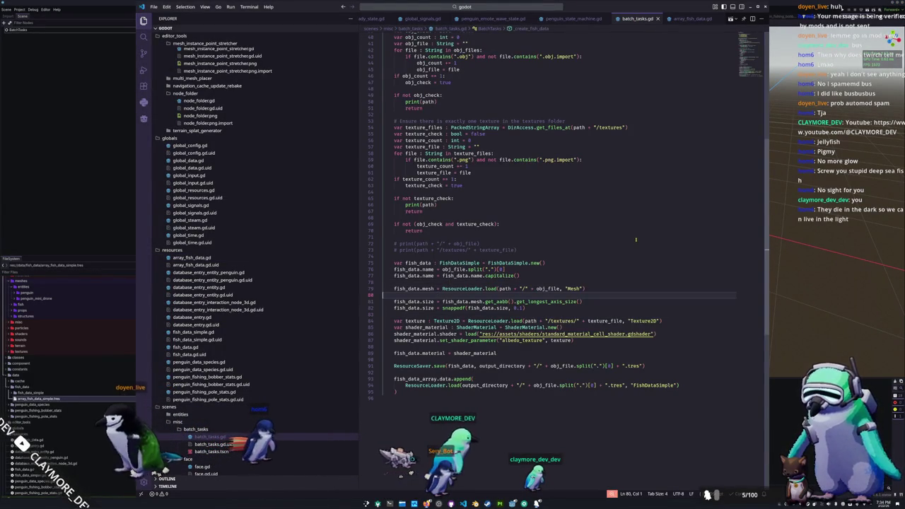
scroll(497, 116, "up", 10)
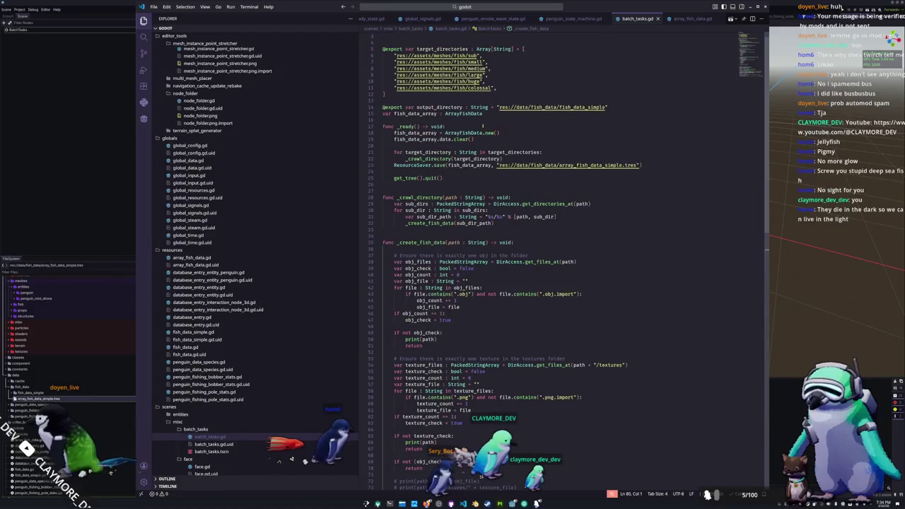
left_click(520, 158)
key("Return")
key("Return")
key("Return")
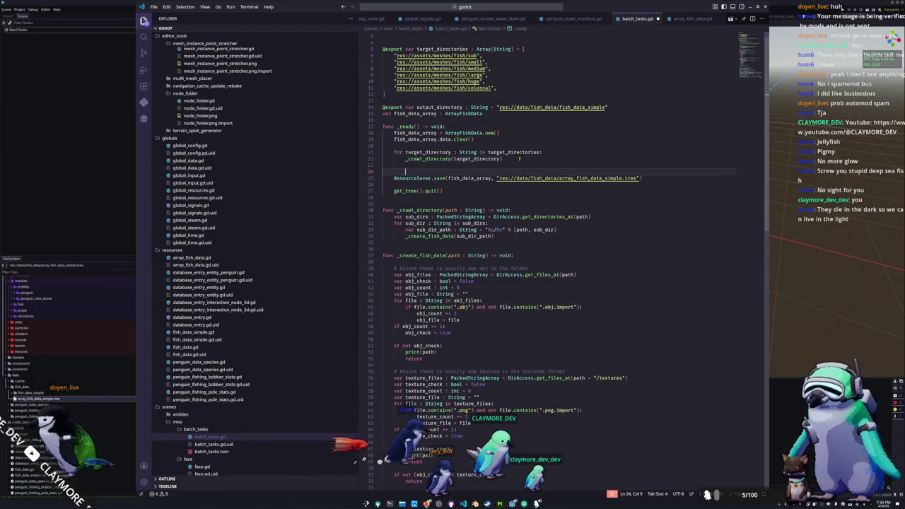
- Add fish_data_array.data.sort_custom with a FishData comparison returning b.size > a.size, then return to Godot
type("fish")
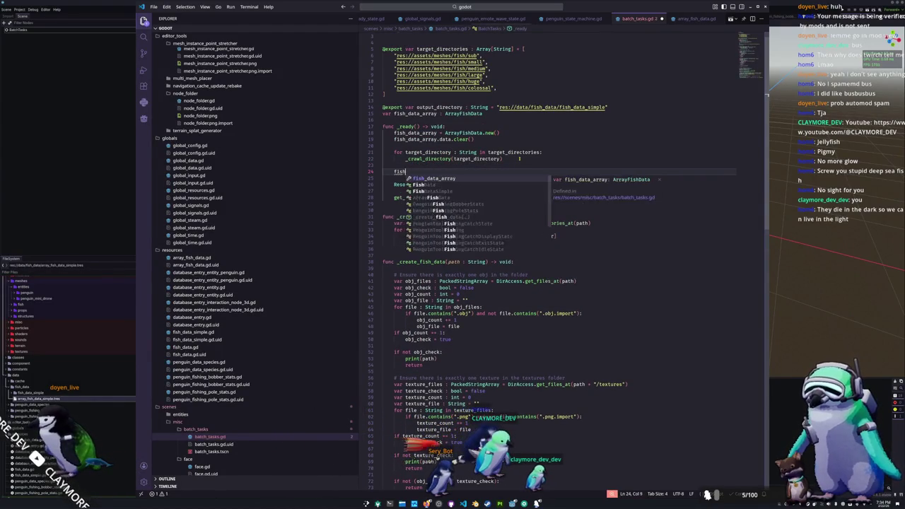
type("_data_arra")
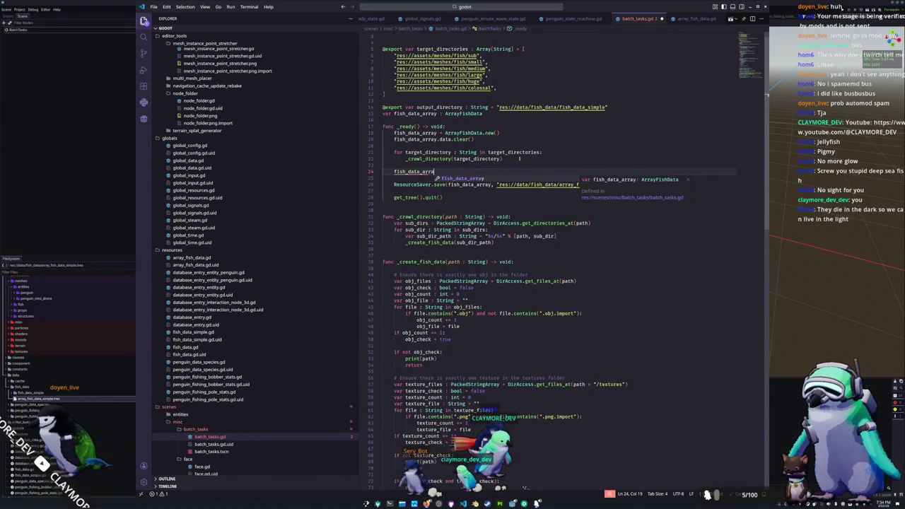
type("y.data.sort_custom(")
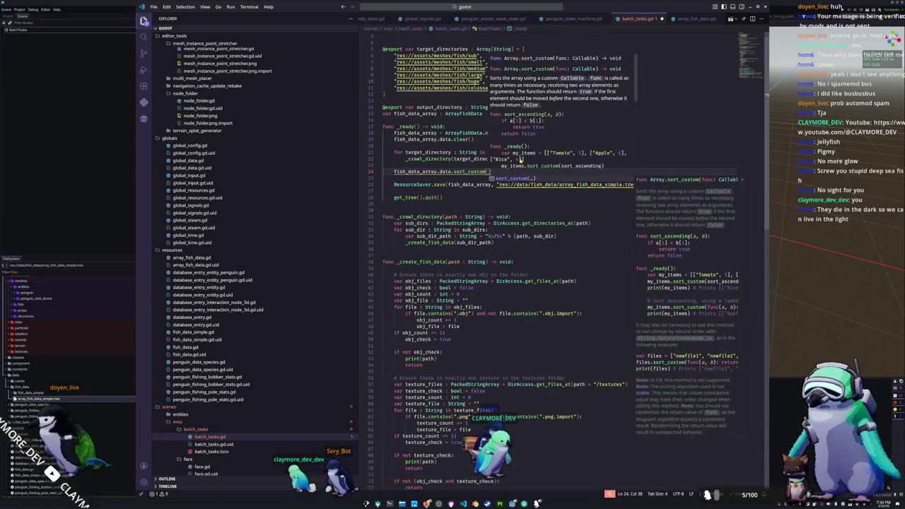
key("Return")
type("func(x:FishData")
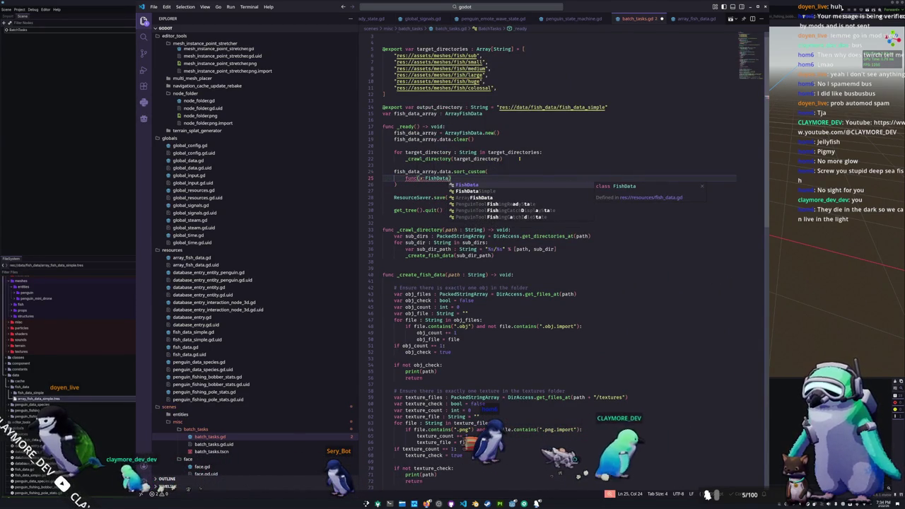
type(") -> b")
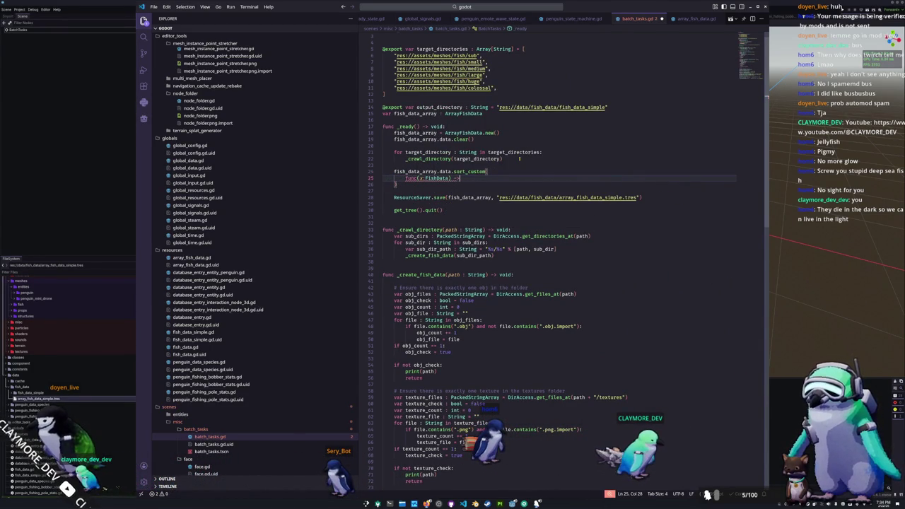
type("ool")
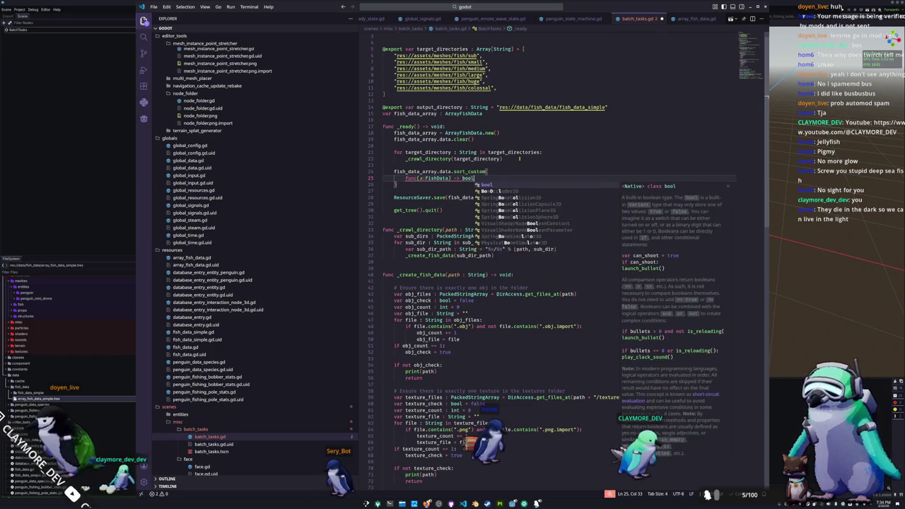
left_click(424, 178)
double_click(435, 178)
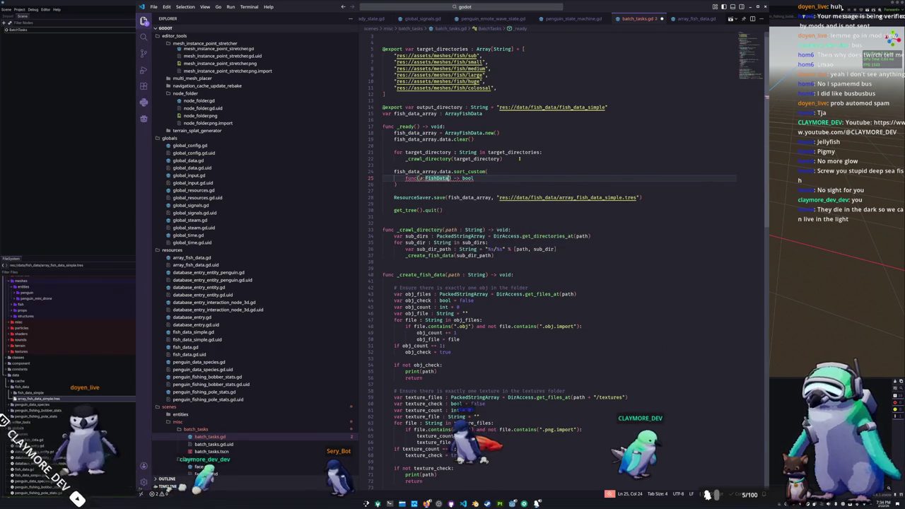
type(",b:FishD")
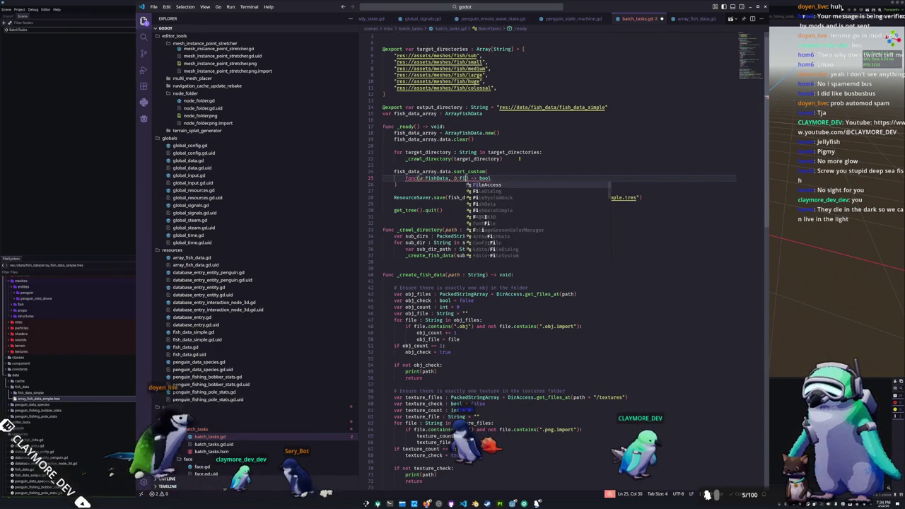
type("ata) -> bool")
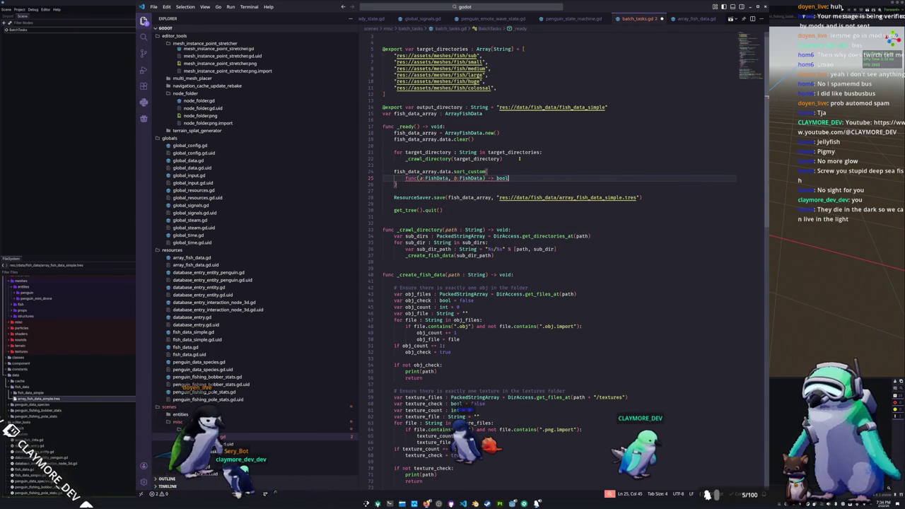
type(":")
key("Return")
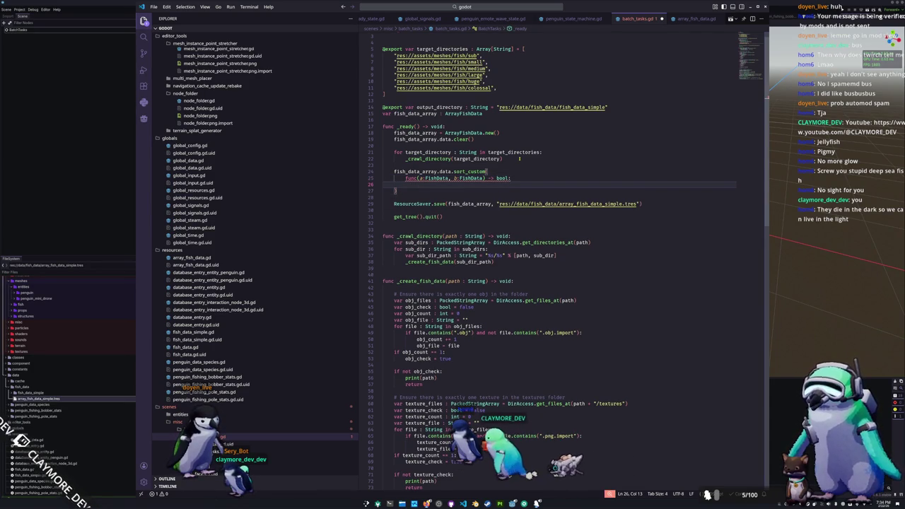
type("b.")
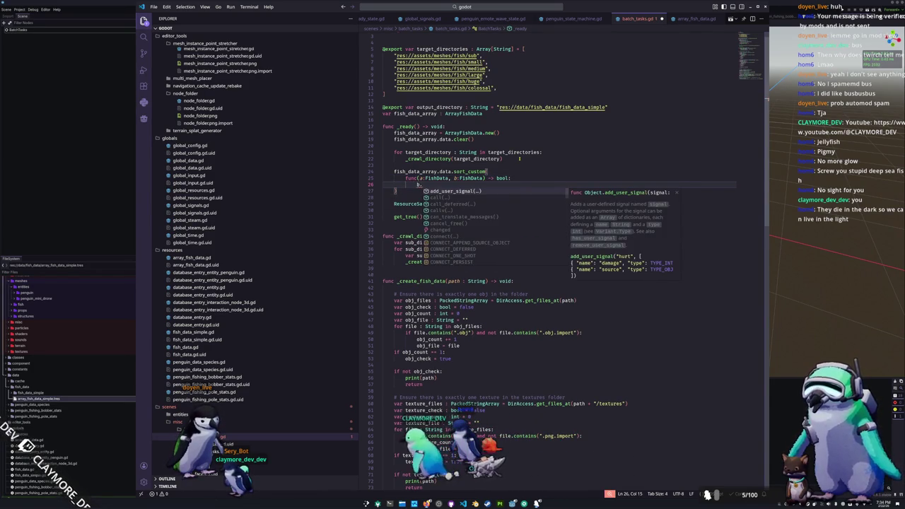
type("size > a")
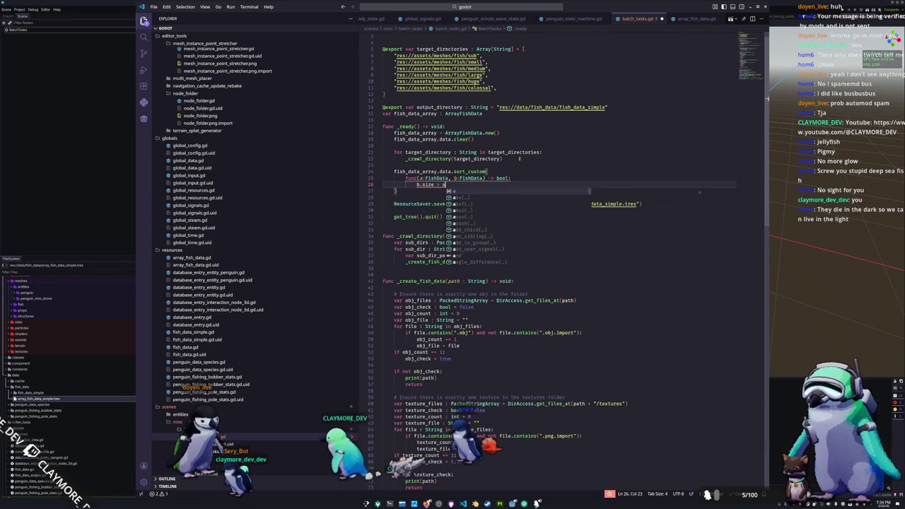
type(".size")
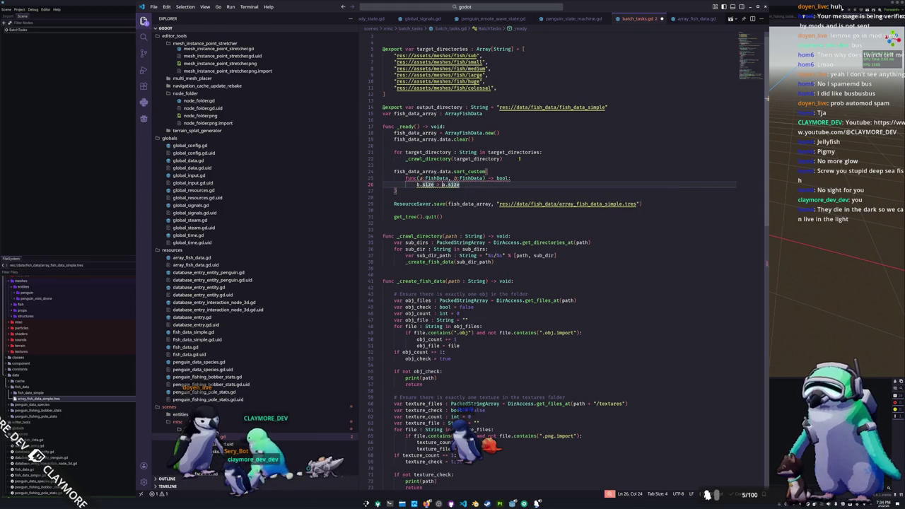
type("return")
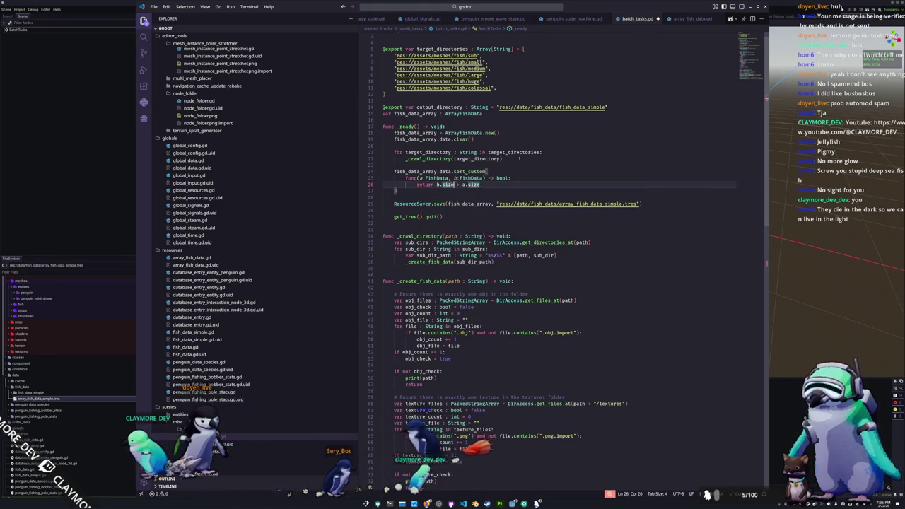
key("Down")
key("Down")
key("alt+Tab")
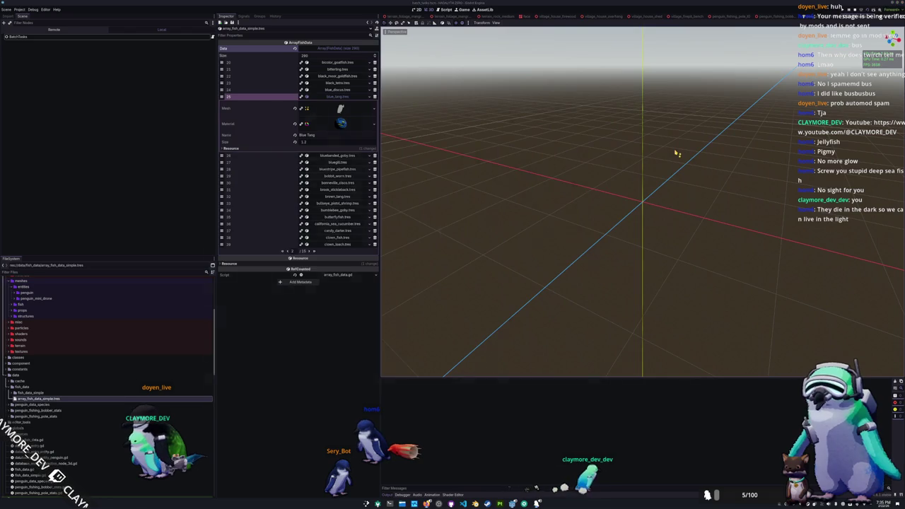
- Rerun the scene and inspect the first-page Sea Bunny and Lochs Chromodoris entries
key("F5")
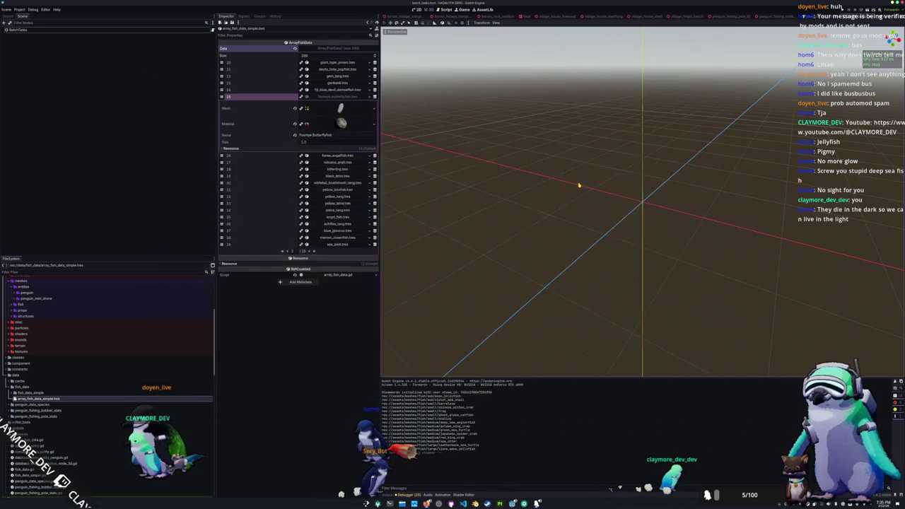
left_click(335, 63)
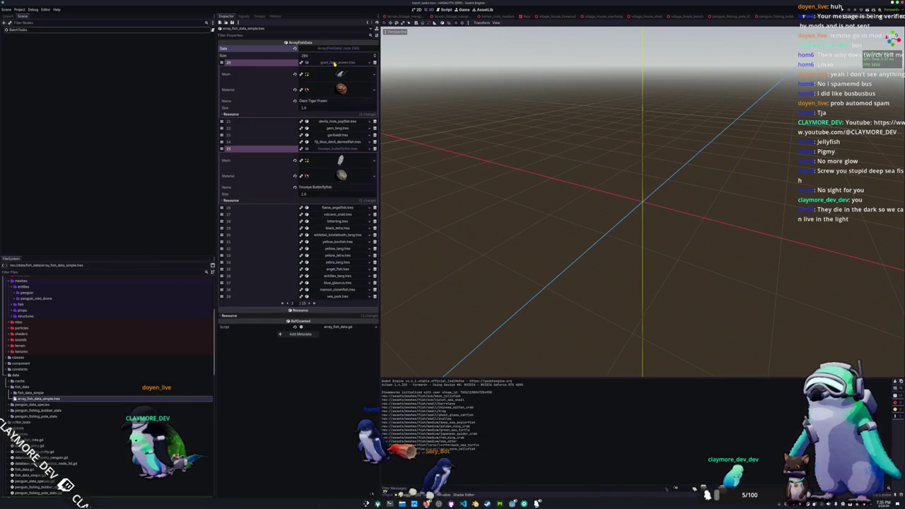
left_click(334, 63)
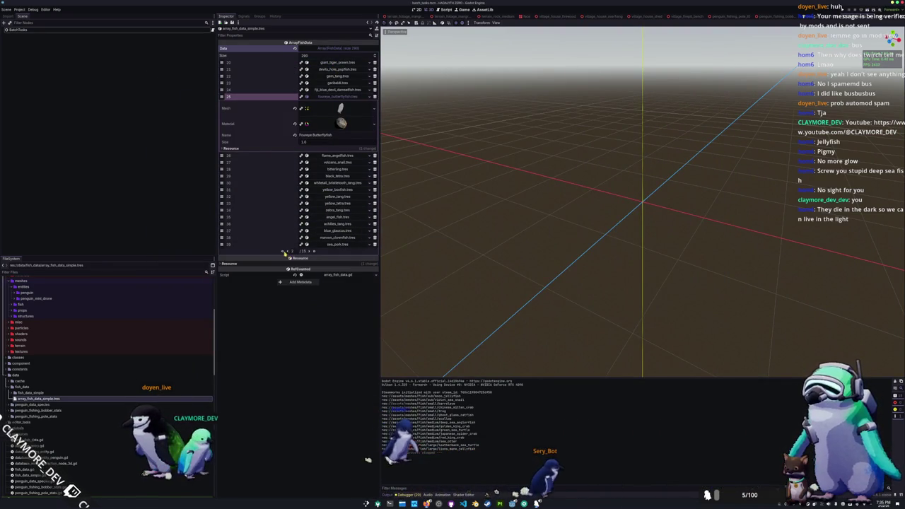
left_click(286, 252)
left_click(340, 63)
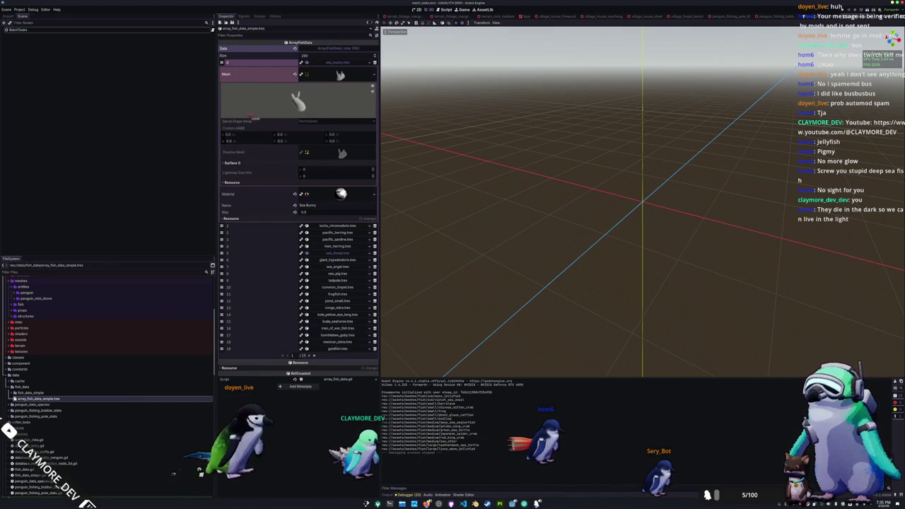
left_click(340, 75)
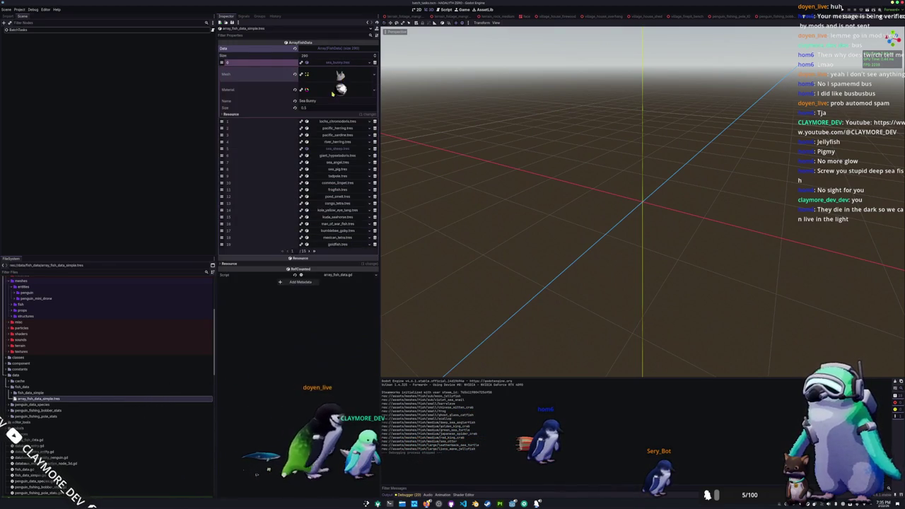
left_click(338, 121)
left_click(340, 133)
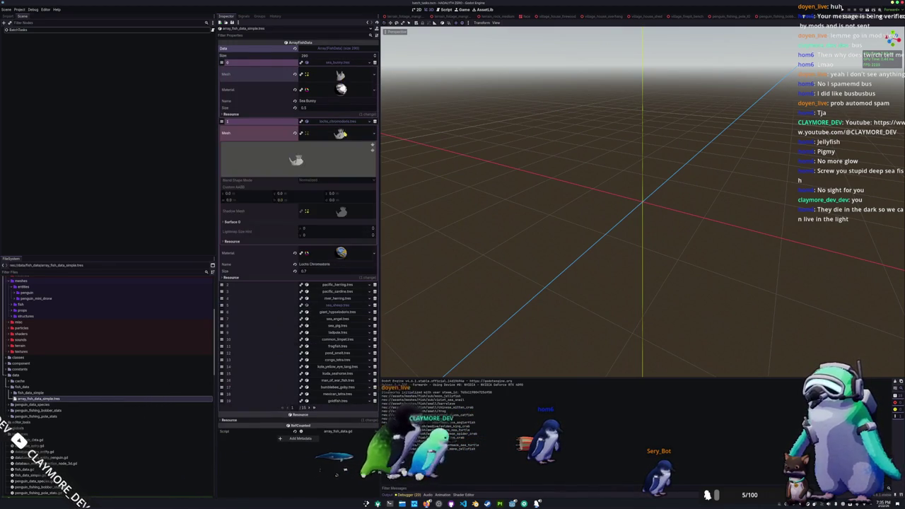
left_click(342, 125)
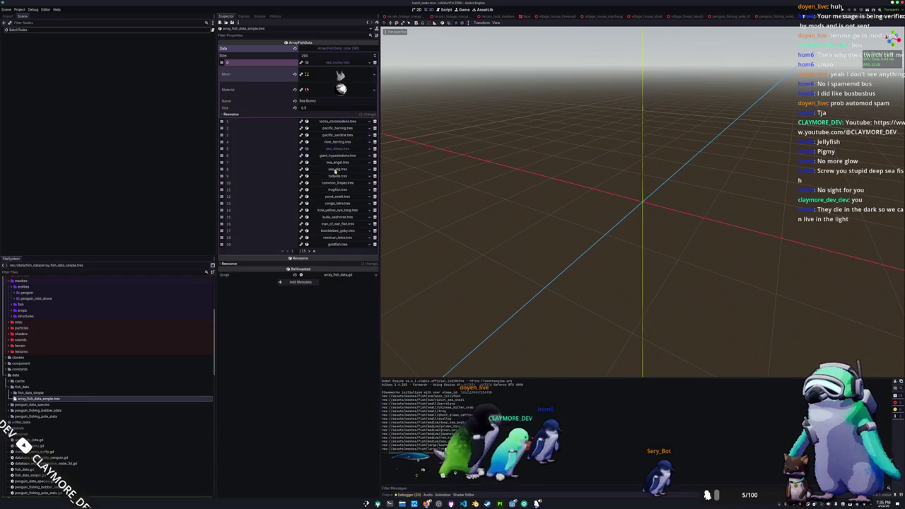
- On the last page, expand entries 280–289, from North Pacific Right Whale to Blue Whale
left_click(314, 252)
left_click(336, 124)
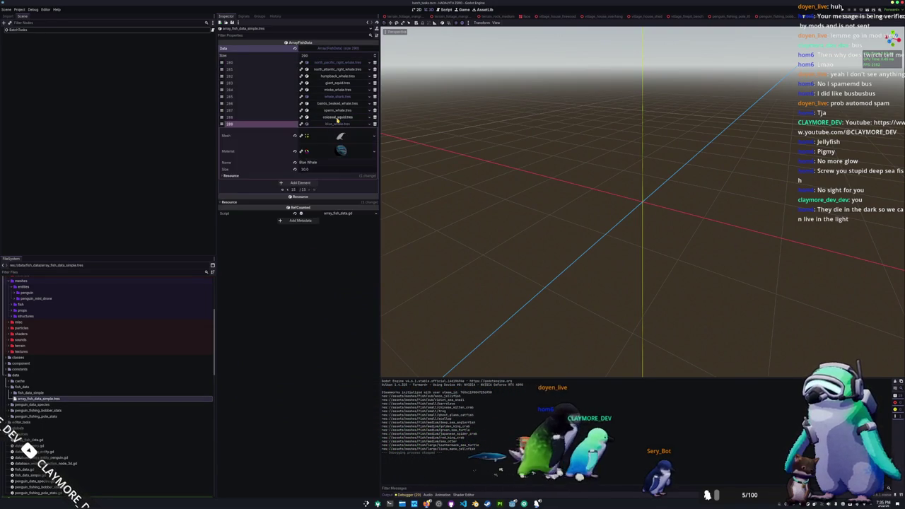
left_click(337, 118)
left_click(337, 110)
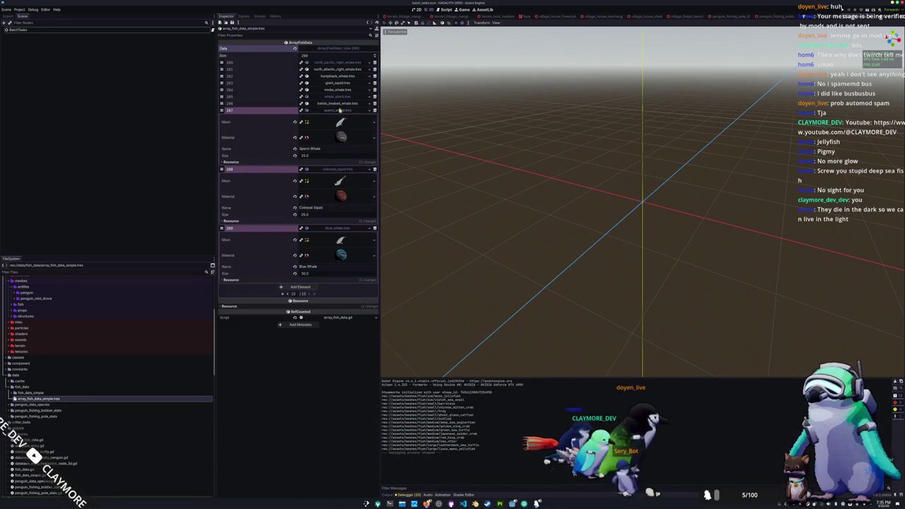
left_click(338, 104)
left_click(339, 96)
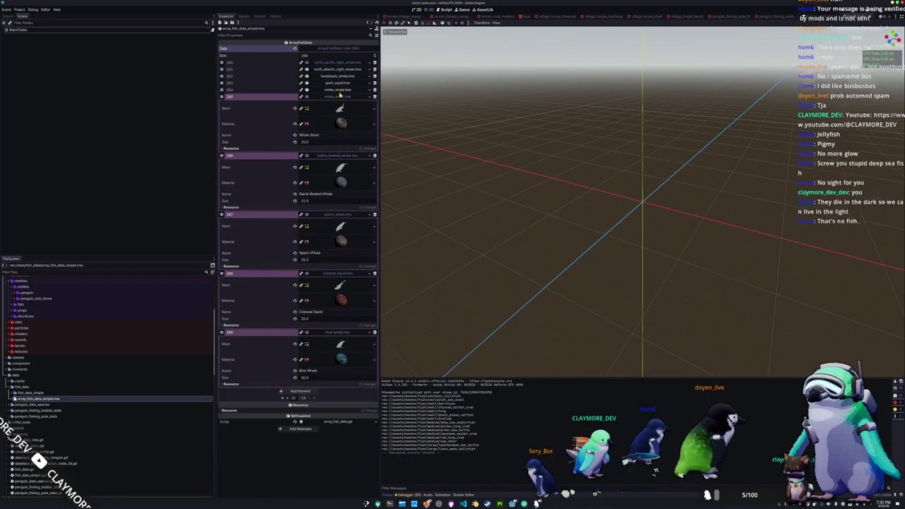
left_click(339, 90)
left_click(341, 83)
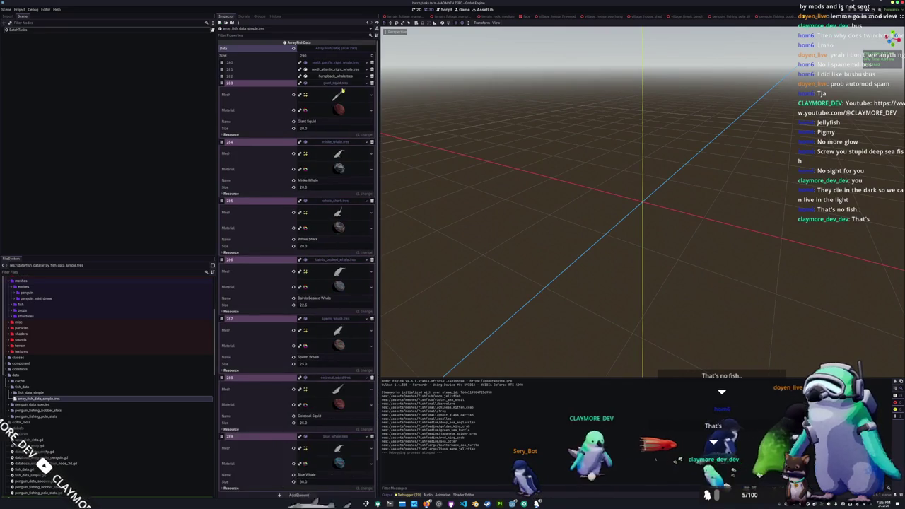
left_click(341, 76)
left_click(341, 70)
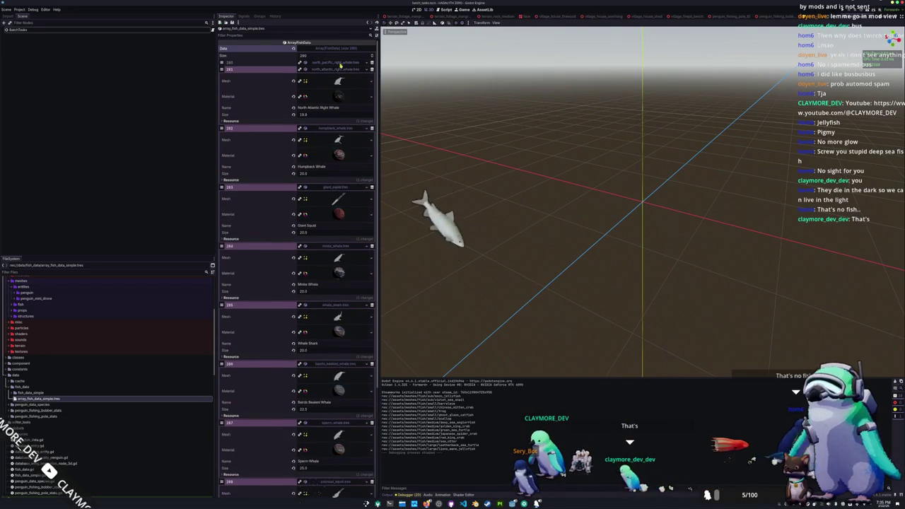
left_click(340, 63)
scroll(273, 131, "down", 5)
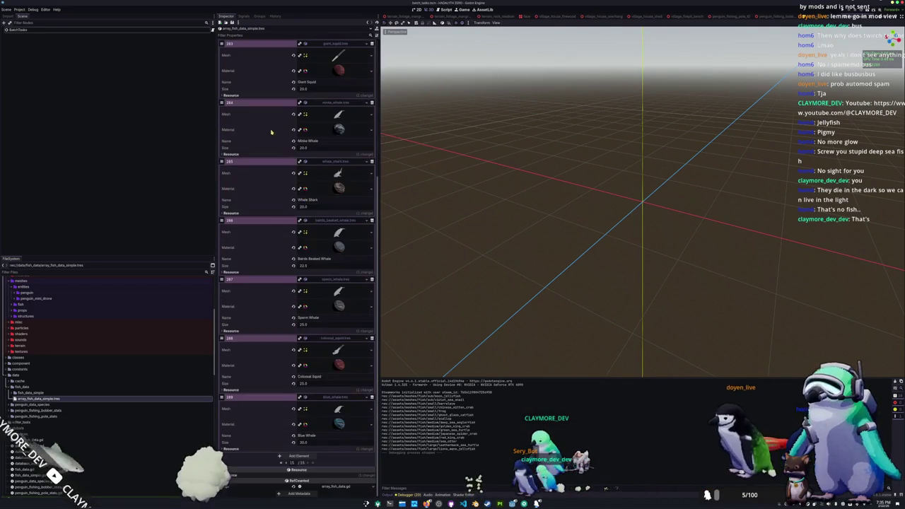
- Back on the first page, preview the Tadpole entry, then collapse it and Sea Bunny
left_click(281, 463)
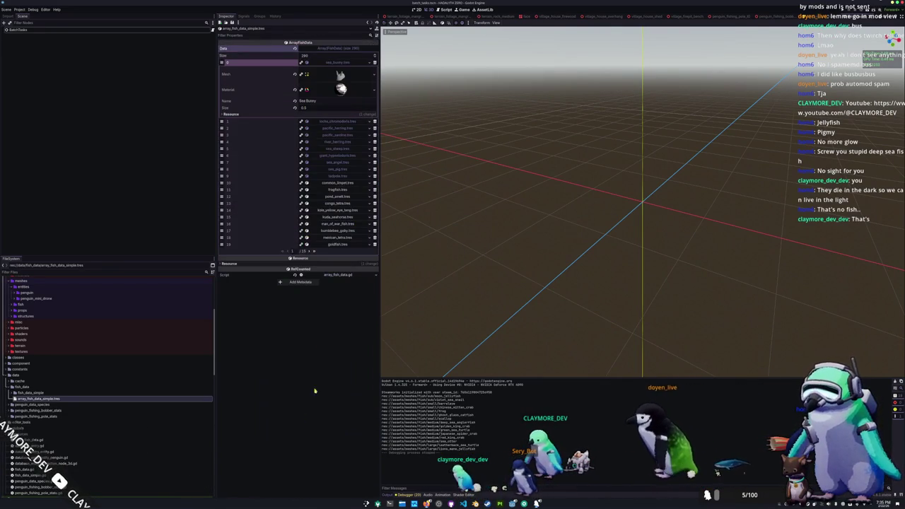
left_click(339, 184)
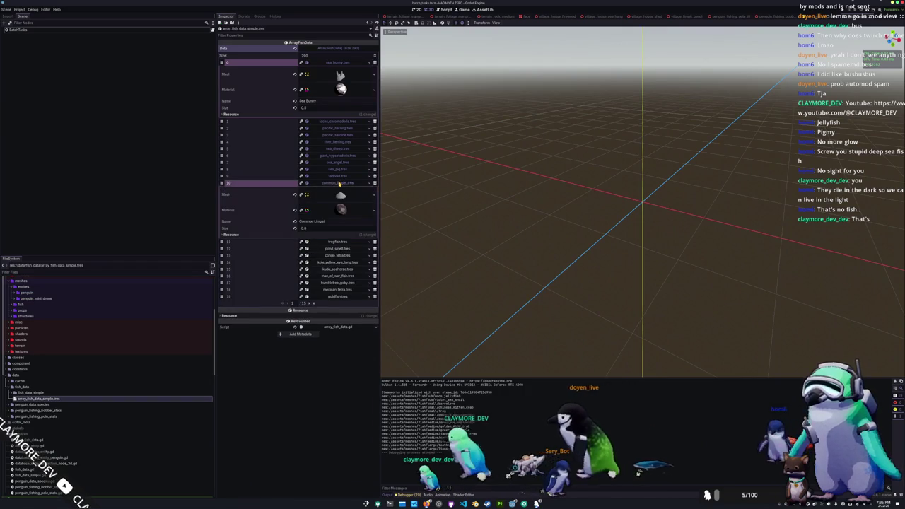
left_click(340, 183)
left_click(343, 176)
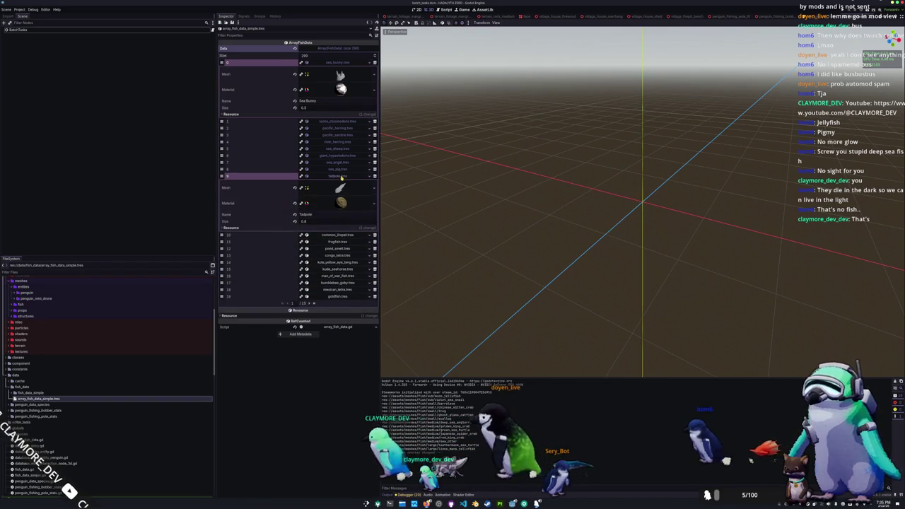
left_click(340, 187)
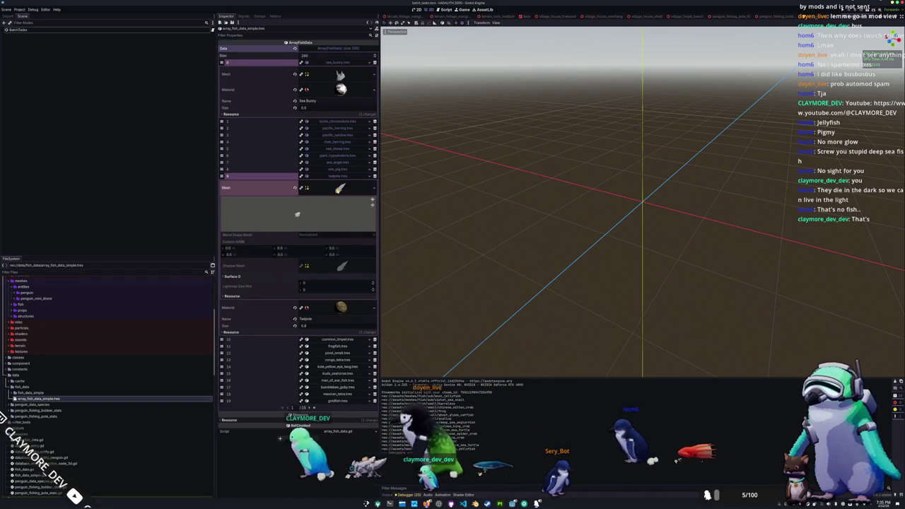
left_click(340, 188)
left_click(337, 176)
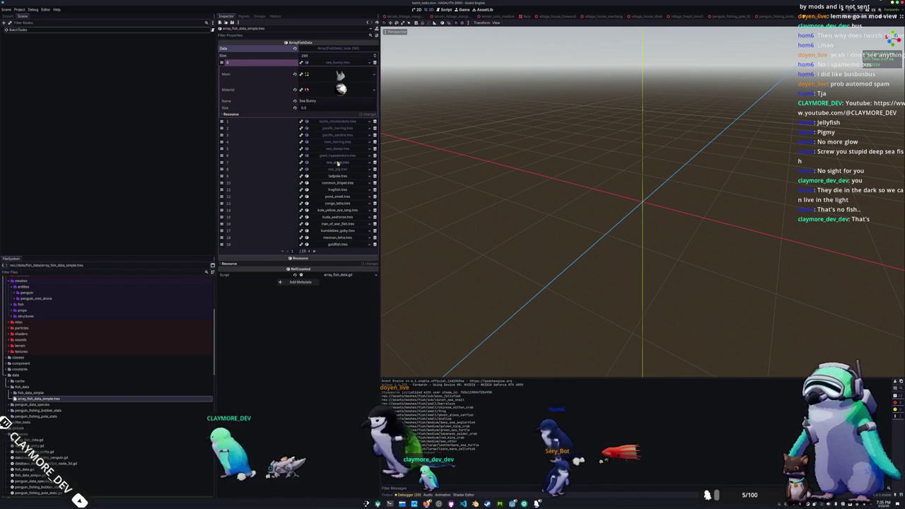
left_click(338, 63)
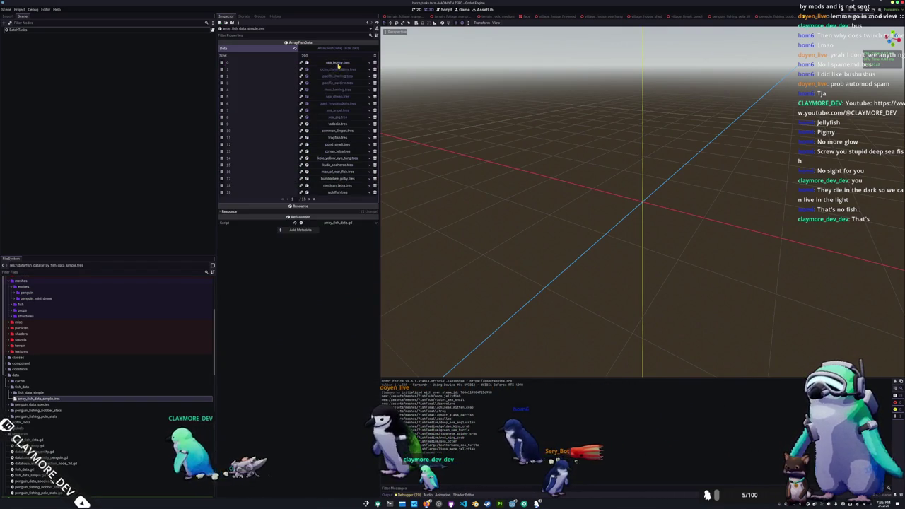
- Return to the last page and collapse entries 280 through 289
left_click(315, 200)
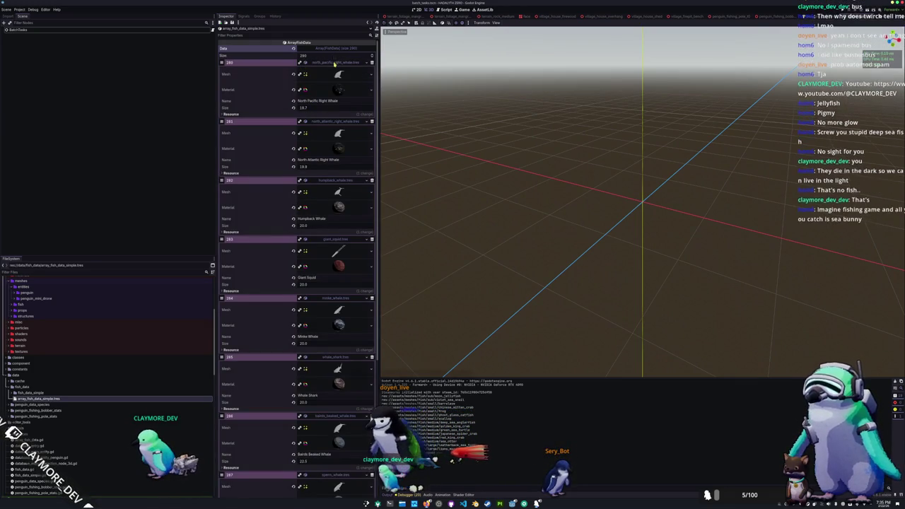
left_click(337, 62)
left_click(336, 69)
left_click(336, 76)
left_click(337, 83)
left_click(336, 90)
left_click(336, 96)
left_click(337, 103)
left_click(338, 111)
left_click(338, 110)
left_click(337, 117)
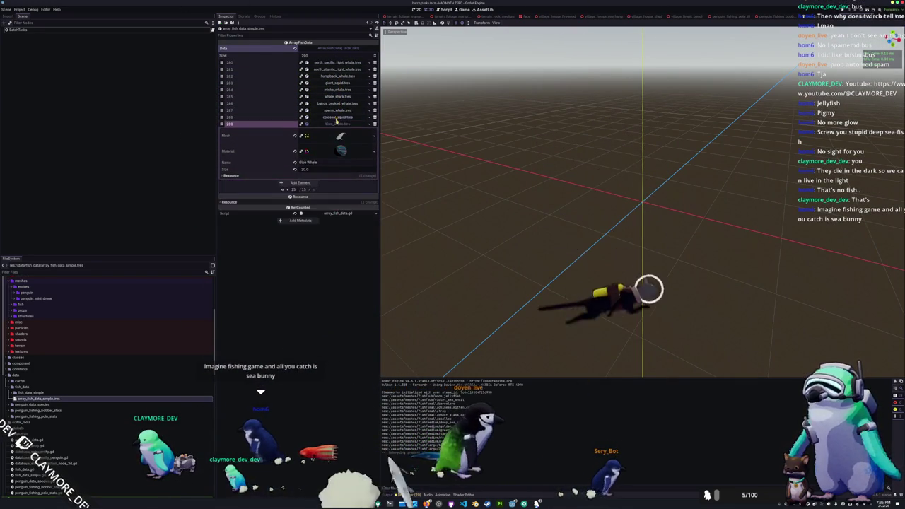
left_click(338, 123)
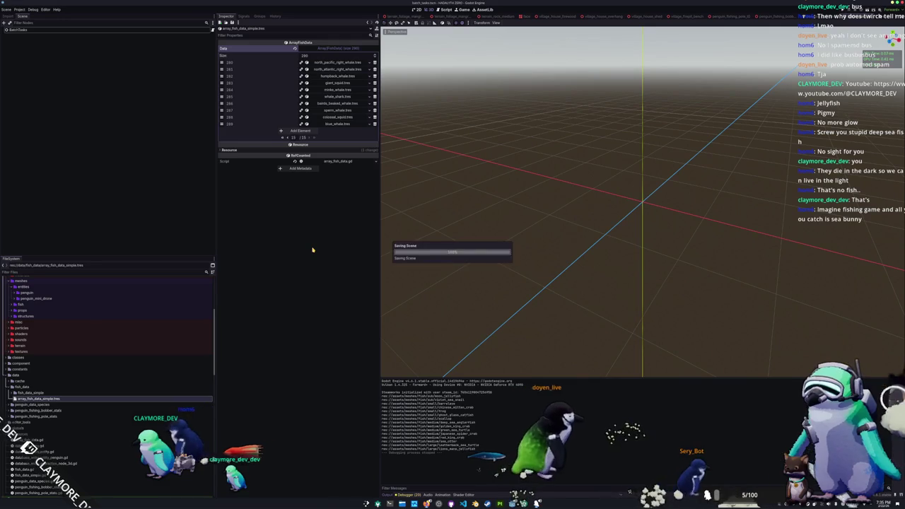
- Inspect and collapse sea_bunny on the first page and blue_whale on the last page
left_click(284, 138)
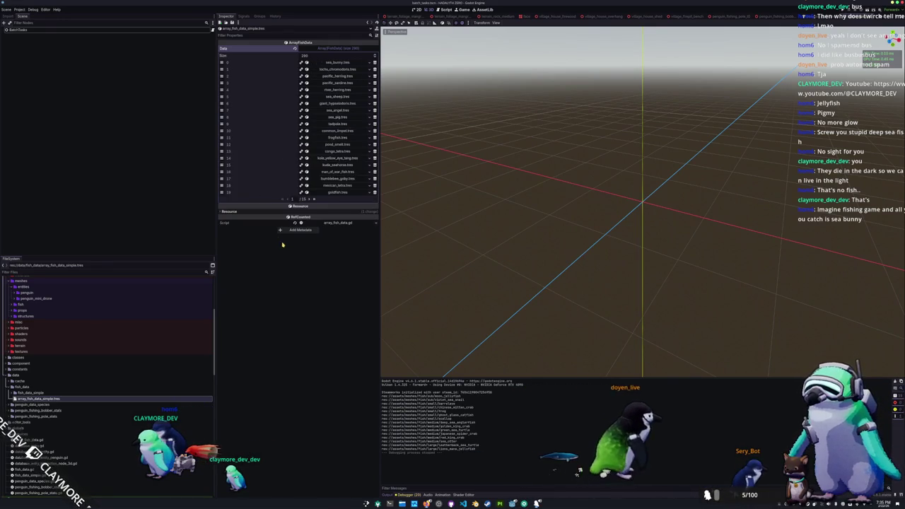
left_click(338, 63)
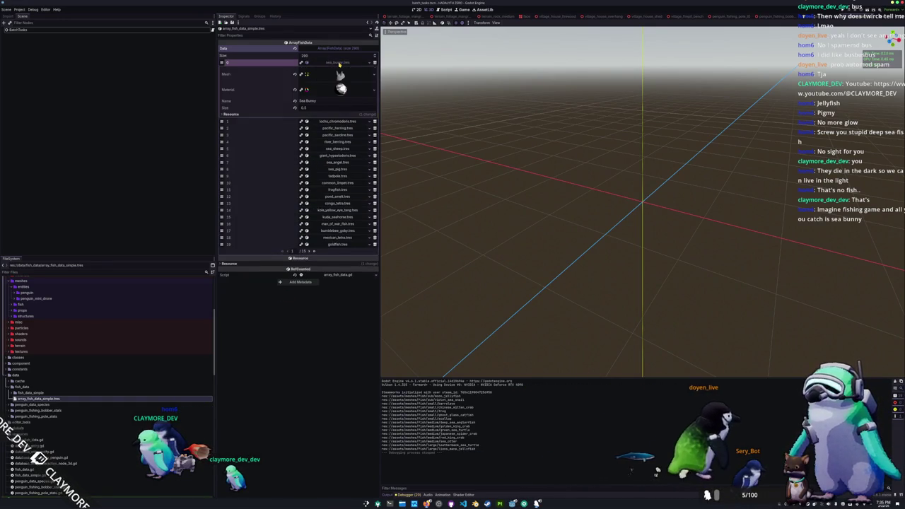
left_click(338, 63)
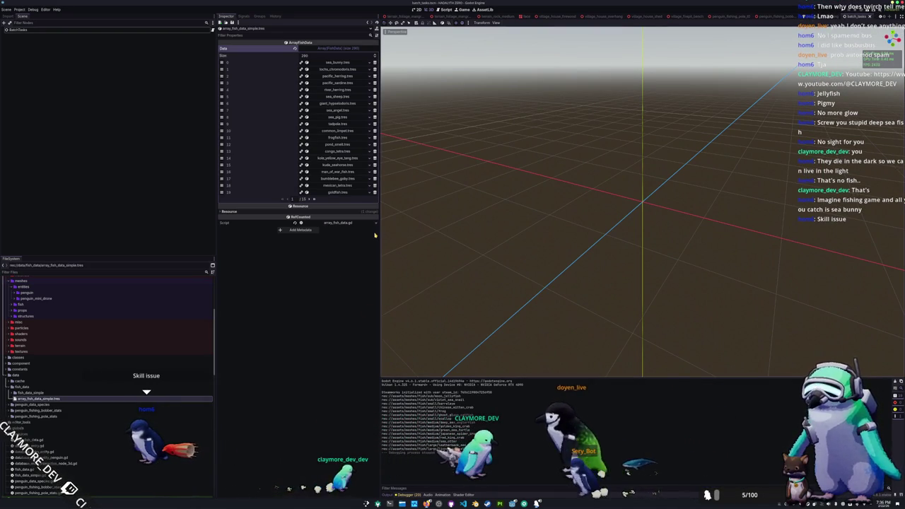
left_click(315, 200)
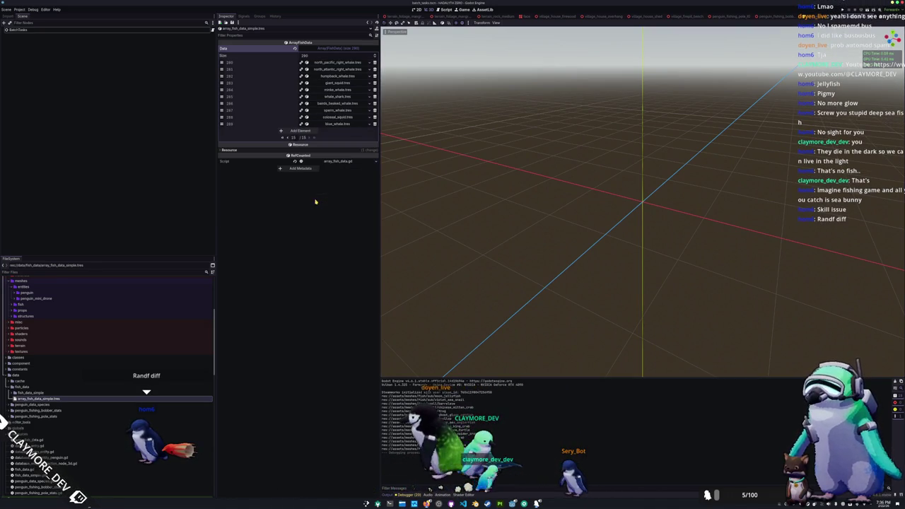
left_click(338, 124)
left_click(338, 123)
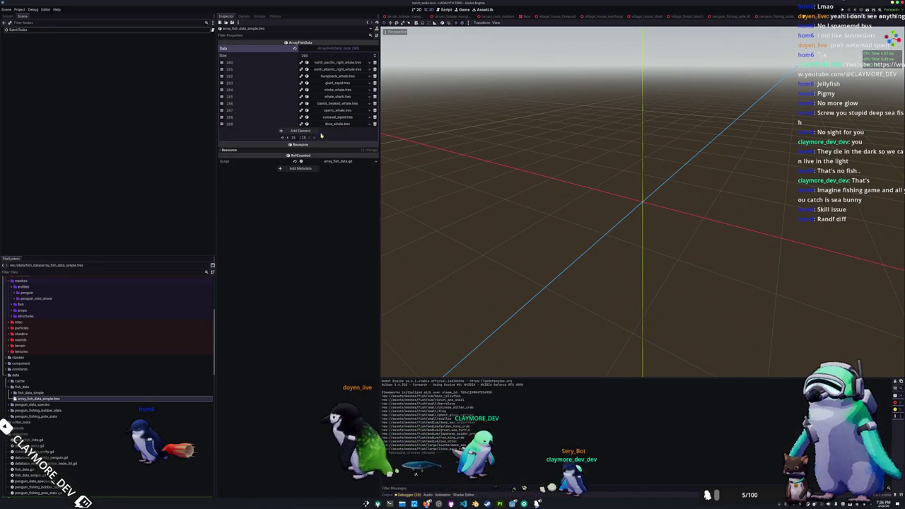
left_click(284, 131)
- Collapse the expanded first-page entries like common_limpet, then switch to VS Code's batch_tasks.gd
left_click(338, 131)
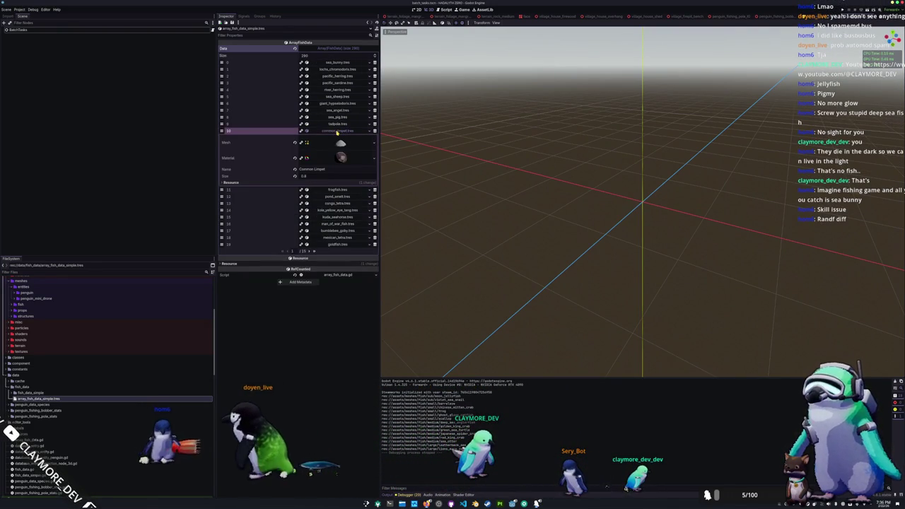
left_click(338, 132)
left_click(338, 137)
left_click(338, 137)
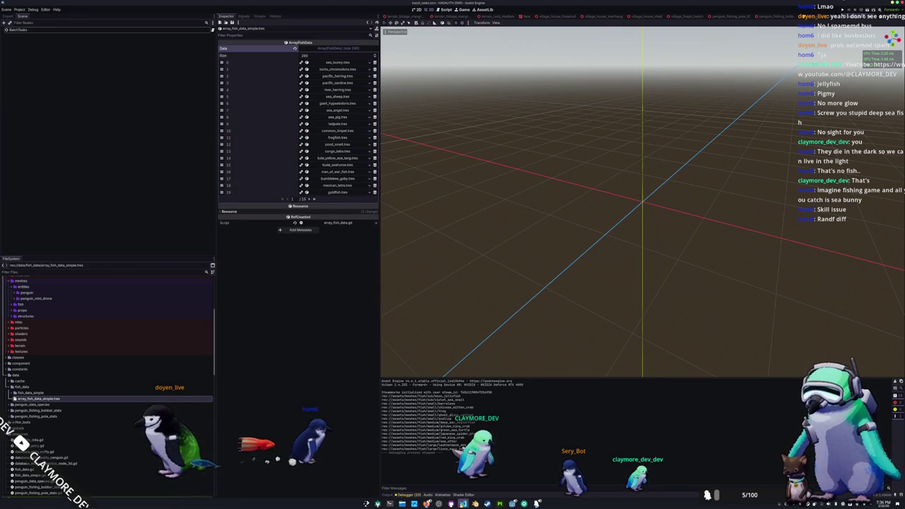
left_click(466, 483)
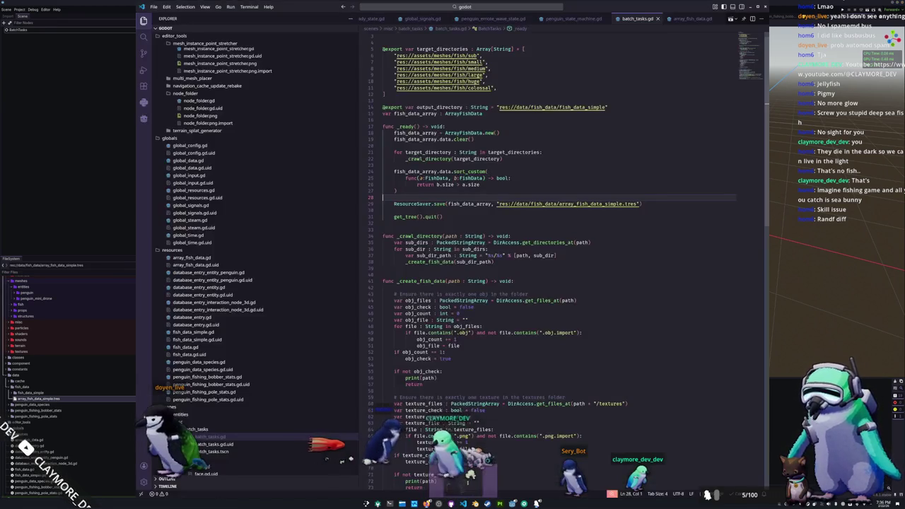
left_click(423, 211)
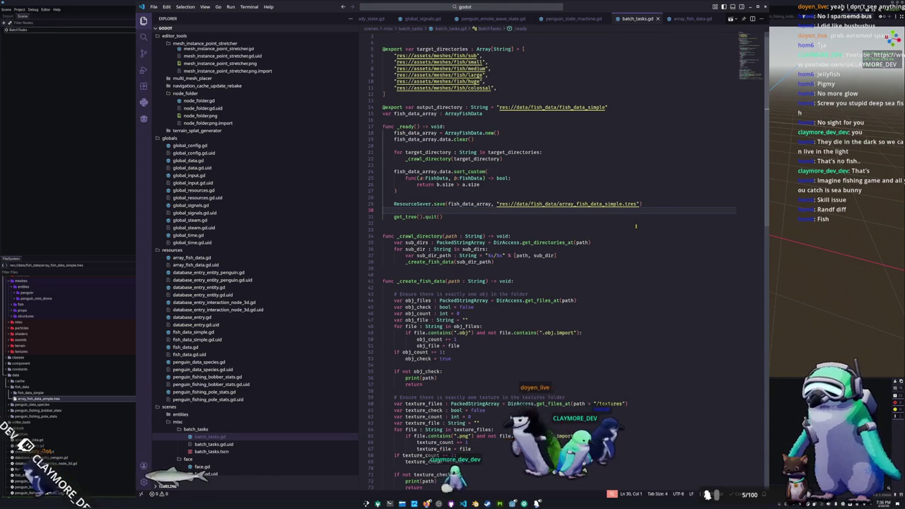
left_click(436, 199)
scroll(432, 282, "down", 14)
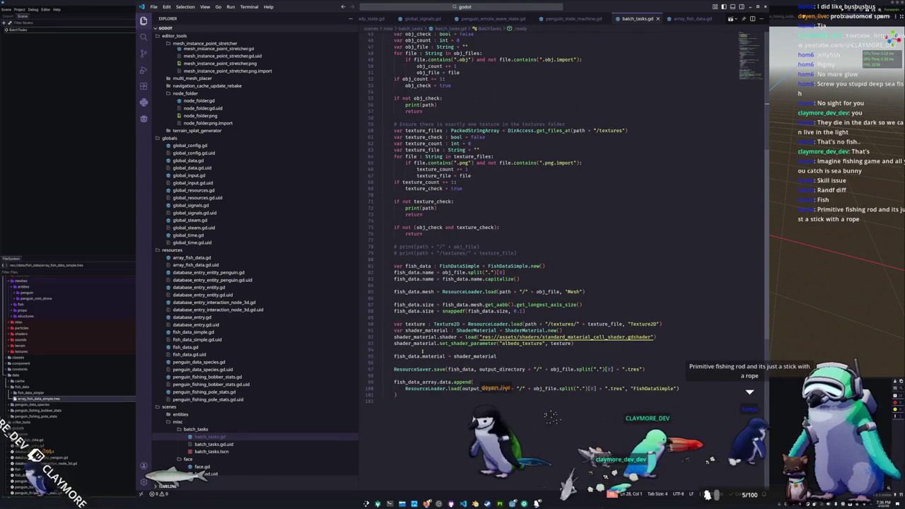
left_click(413, 362)
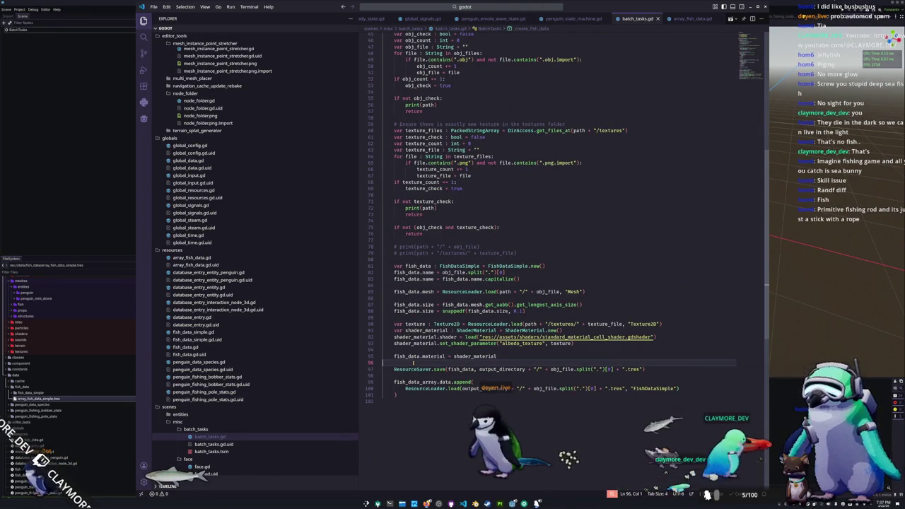
scroll(413, 362, "up", 15)
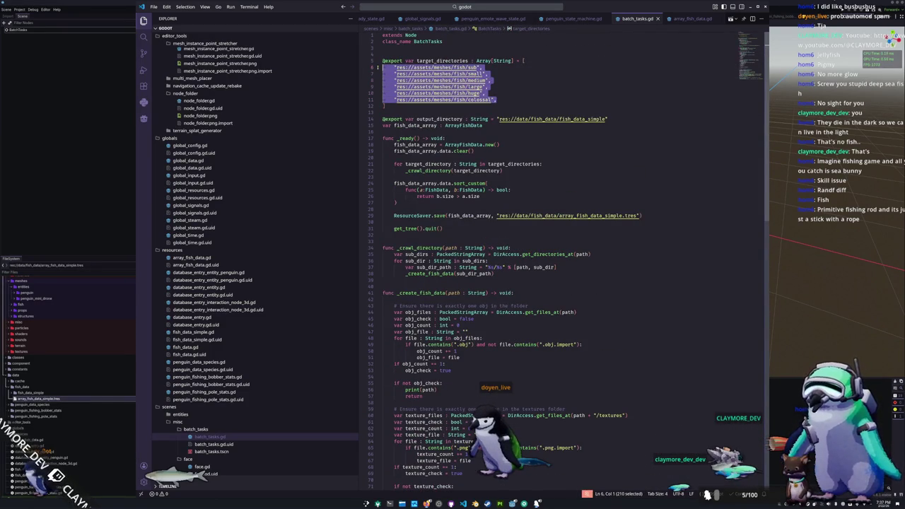
left_click(508, 103)
left_click(485, 67)
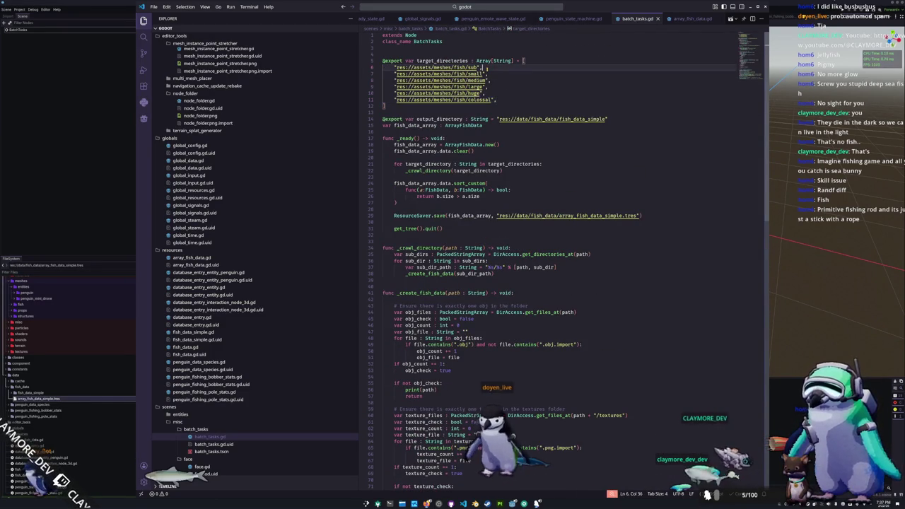
key("Down")
key("Down")
key("Down")
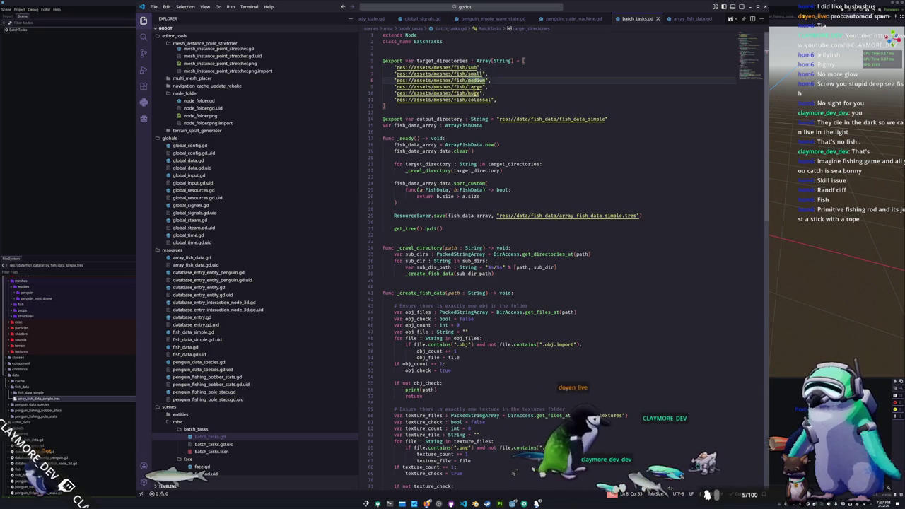
key("Down")
key("Down")
key("Down")
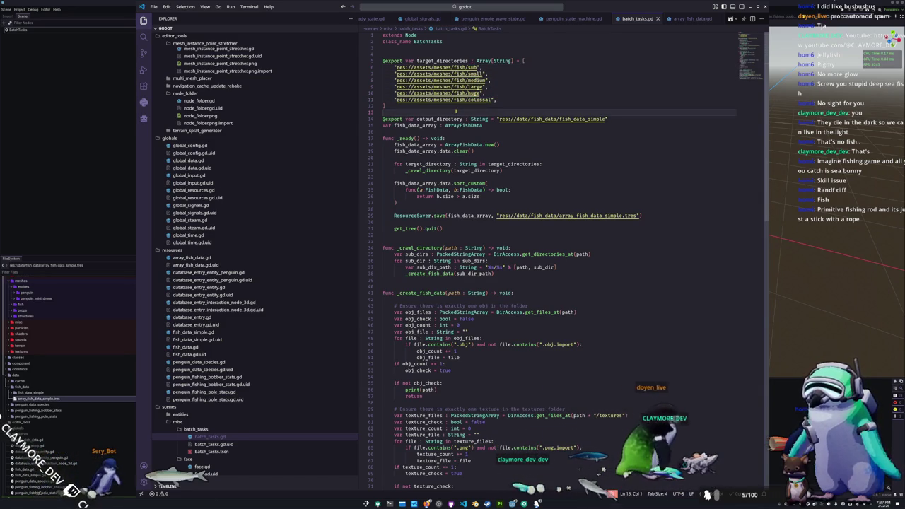
key("Down")
key("Down")
key("Down")
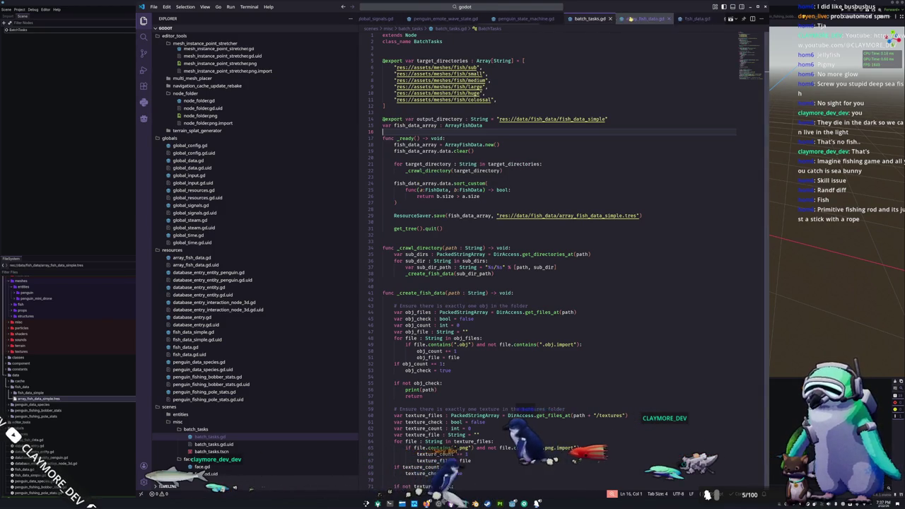
key("ctrl+Tab")
- Add an enum FishTier above the exported name in fish_data.gd, starting with SMALLEST
left_click(422, 82)
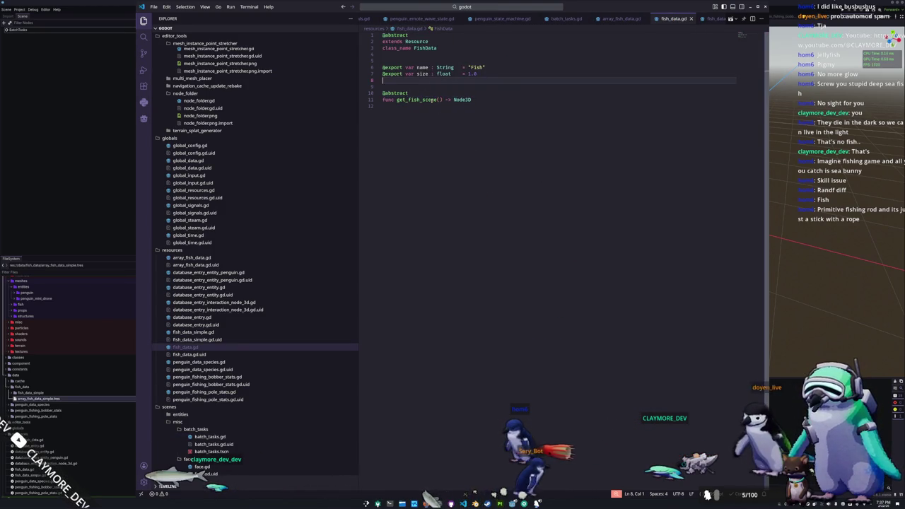
key("Up")
key("Up")
key("Up")
key("Return")
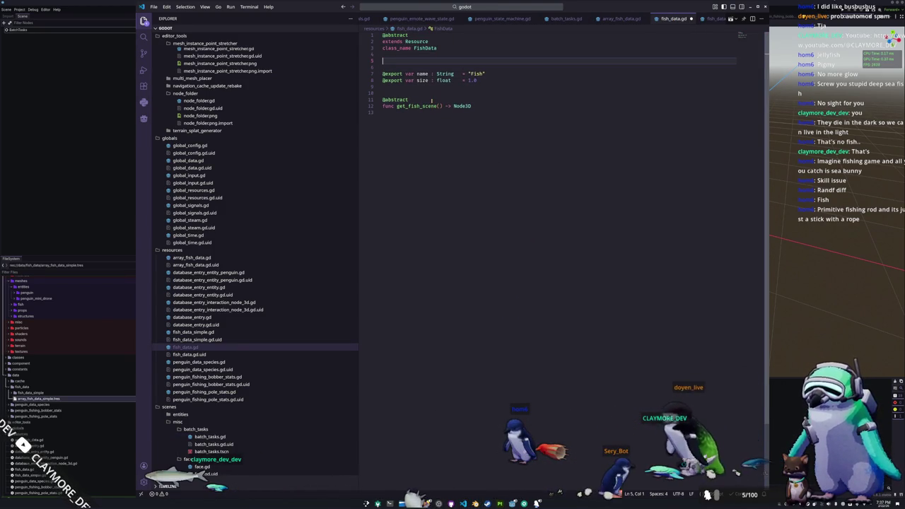
type("num FishT")
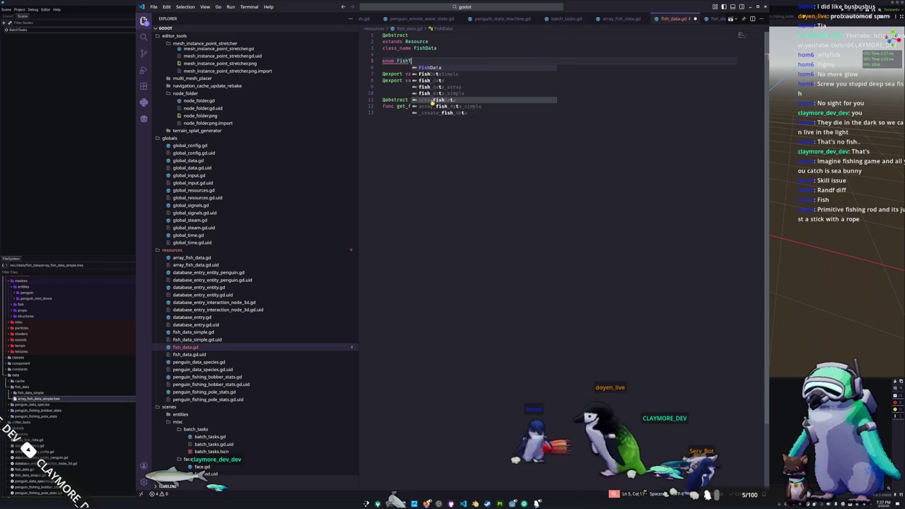
type("ier {")
key("Return")
type("su")
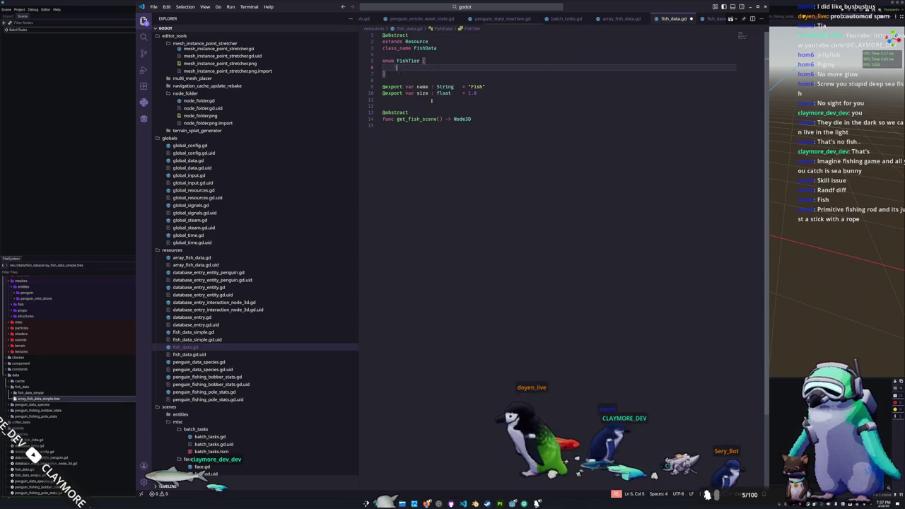
key("BackSpace")
key("BackSpace")
type("SMALLEST")
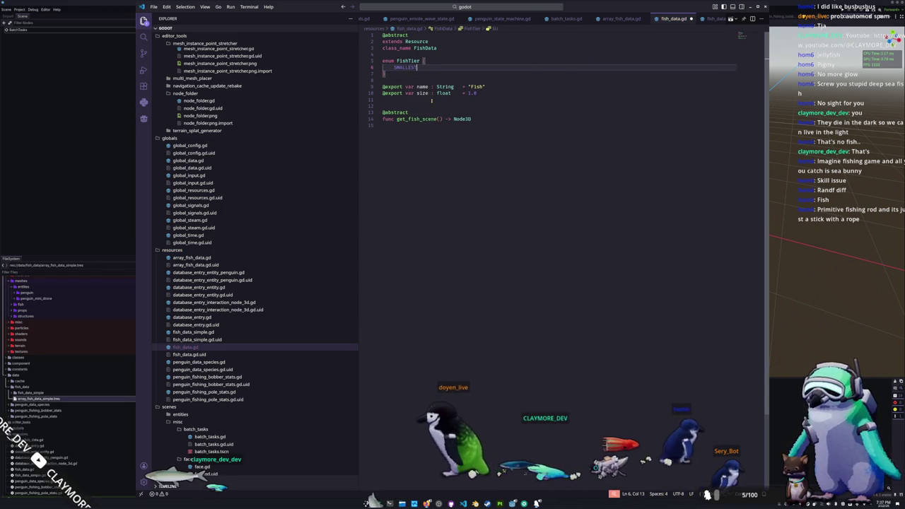
key("BackSpace")
key("BackSpace")
key("BackSpace")
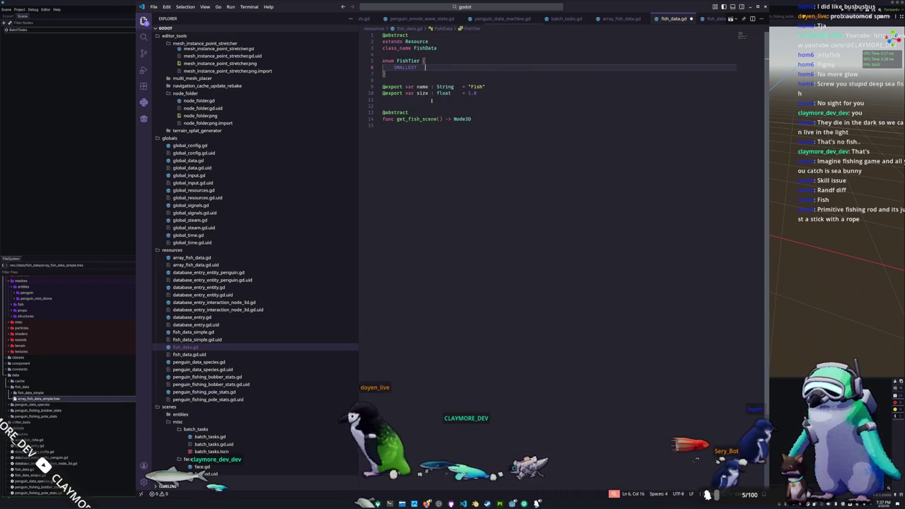
- Add SMALL, MEDIUM, LARGE and LARGEST as comma-separated FishTier entries after SMALLEST
type(",")
key("Return")
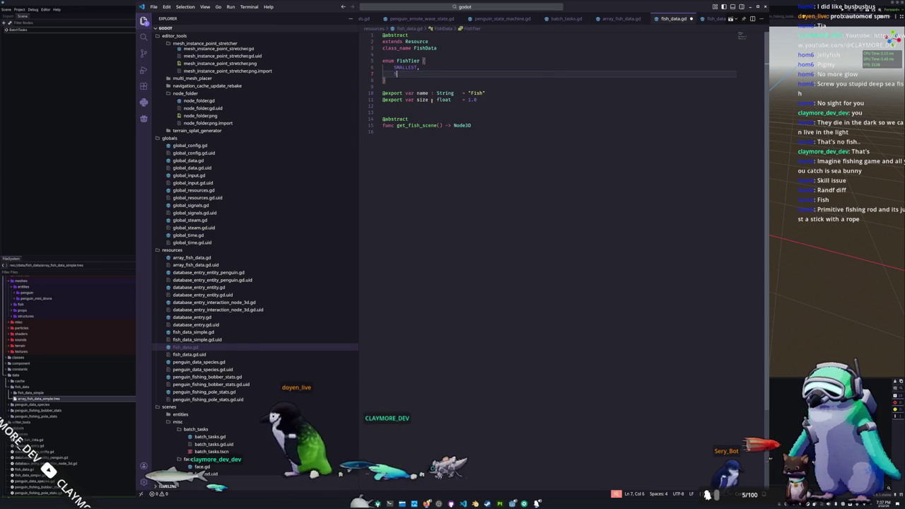
type("SMALL,")
key("Return")
type("ME")
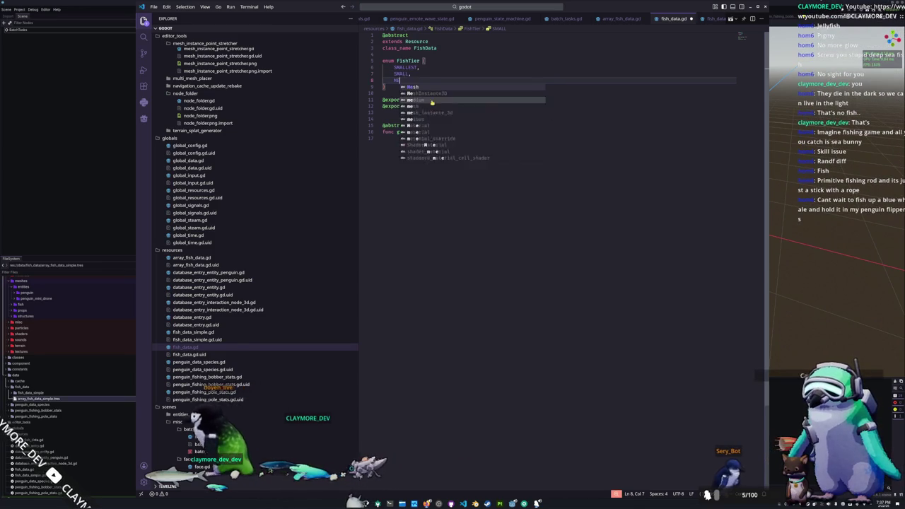
type("DIUM,")
key("Return")
type("LARGE")
key("Escape")
key("Up")
key("ctrl+d")
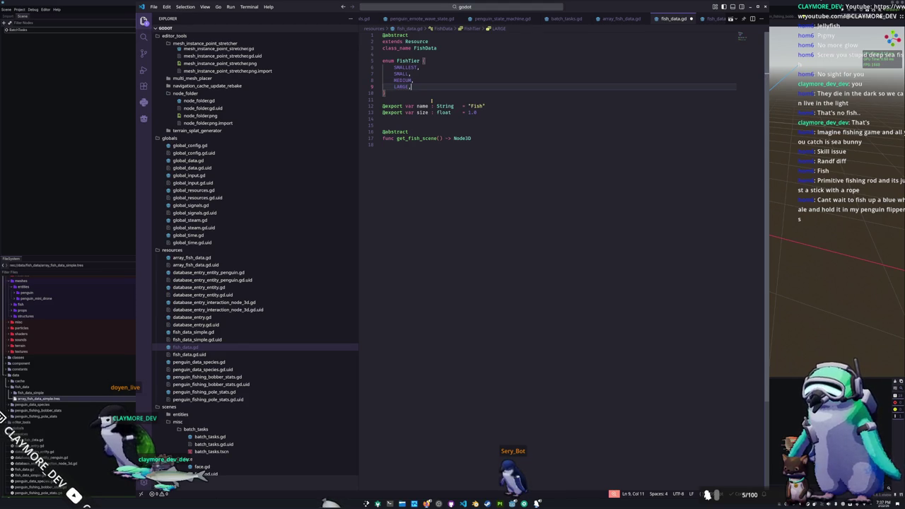
key("Return")
type("LARGEST,")
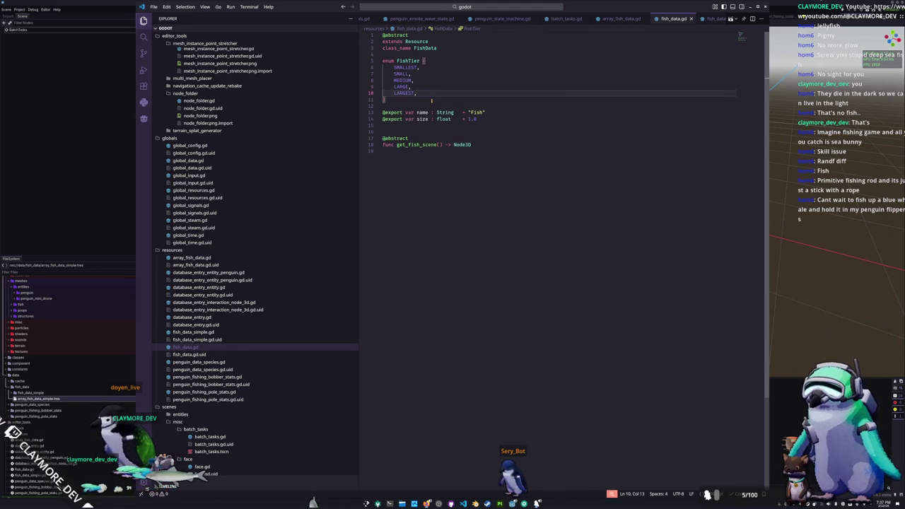
- Look over the FishTier enum lines back up to the SMALLEST entry
key("Up")
key("Up")
key("Up")
key("ctrl+d")
key("Down")
key("Down")
key("Down")
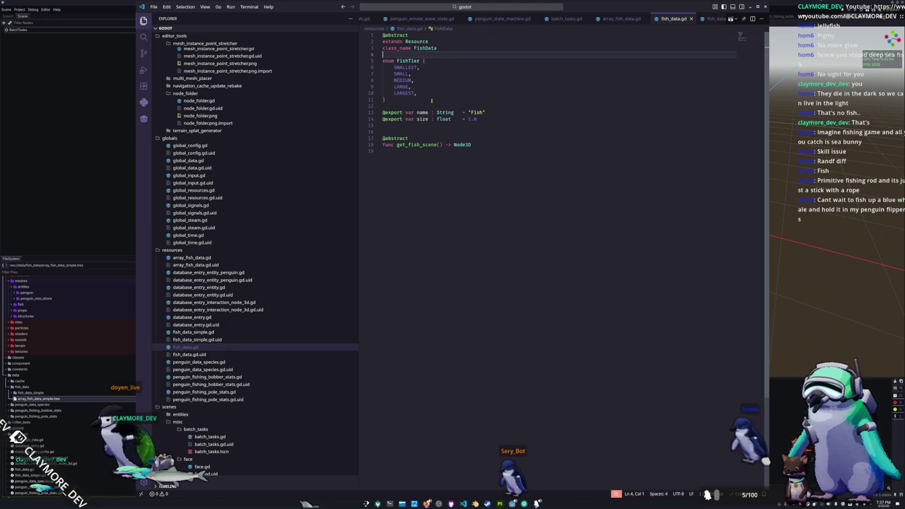
key("Home")
key("Up")
key("Up")
key("Up")
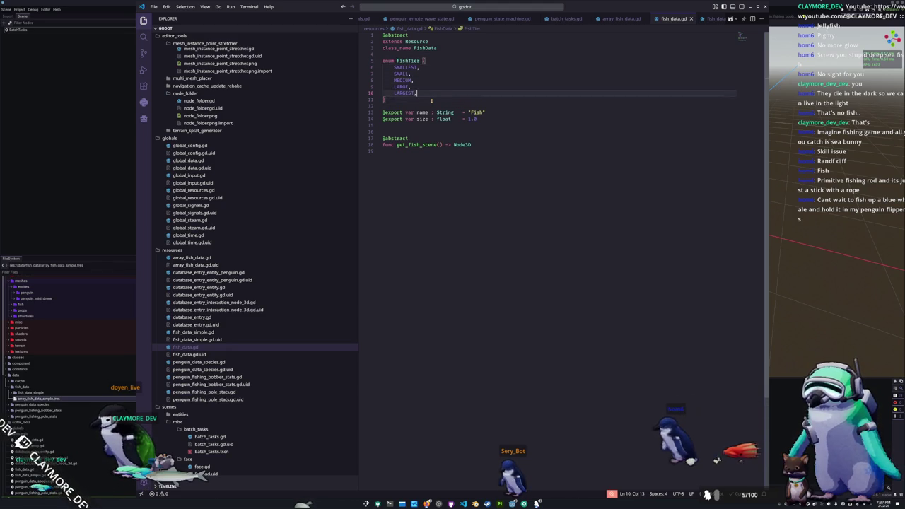
key("ctrl+d")
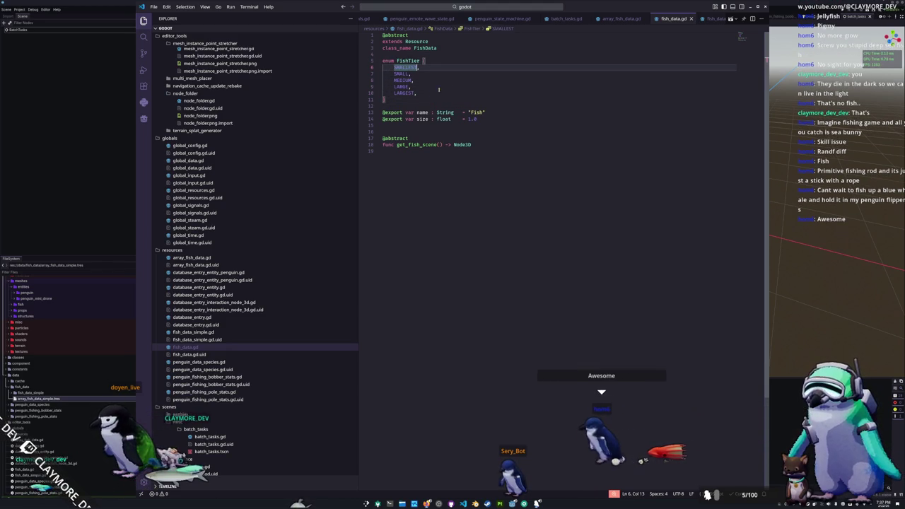
- In batch_tasks.gd, declare var fish_tier : FishData.FishTier defaulting to FishData.FishTier.SMALLEST
left_click(621, 18)
left_click(565, 19)
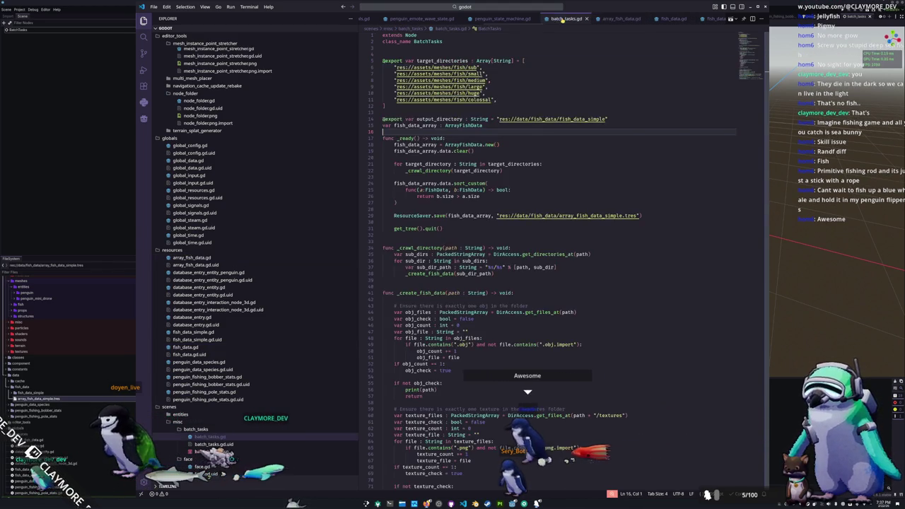
left_click(490, 125)
left_click(386, 53)
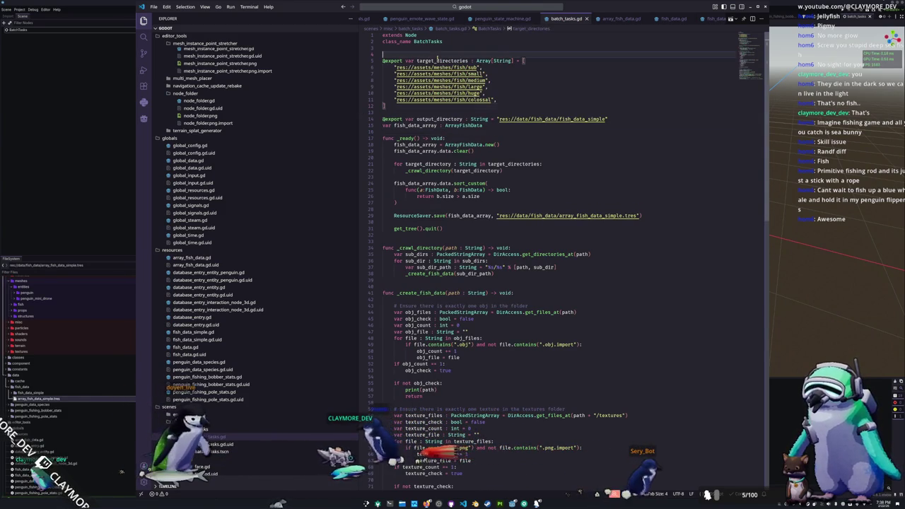
left_click(395, 132)
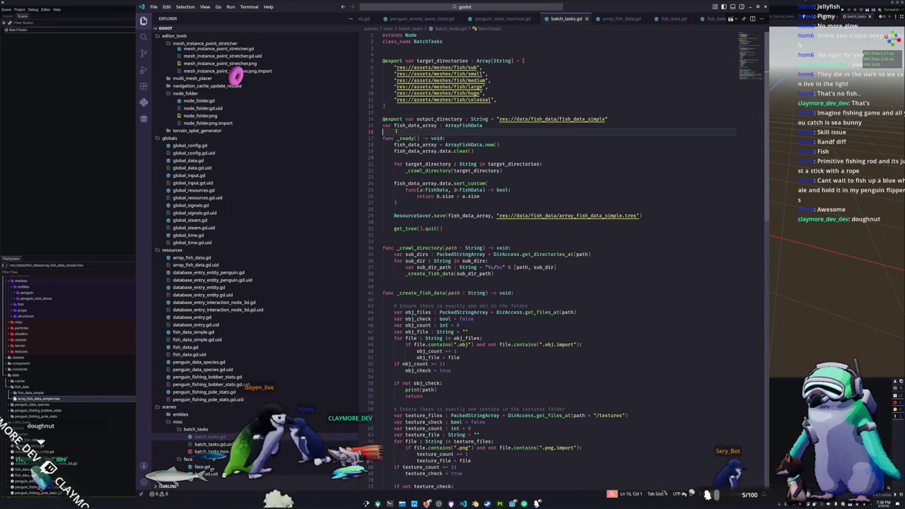
key("Return")
key("Return")
key("Up")
type("va")
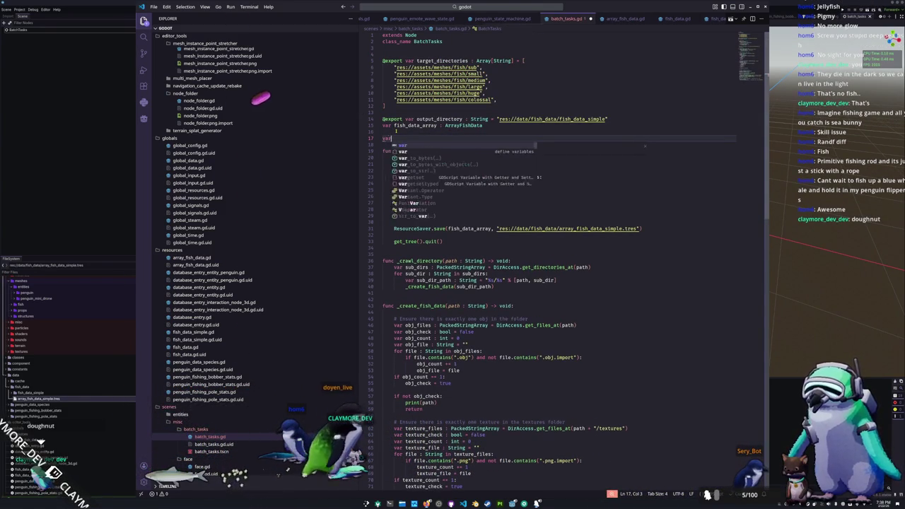
type("r fish")
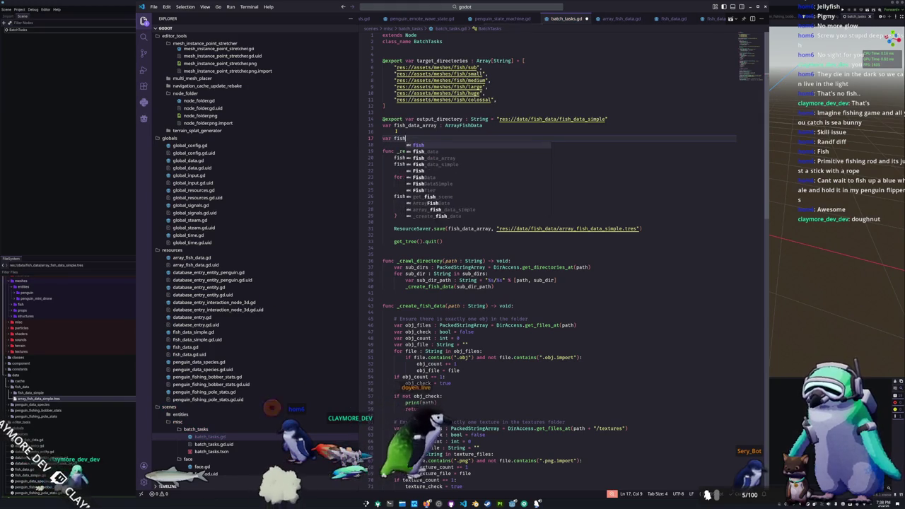
type("_tier : ")
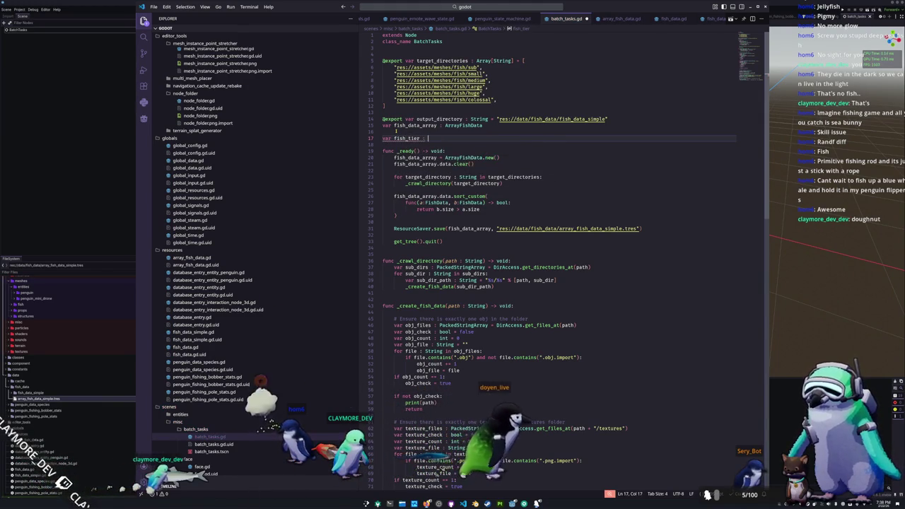
type("FishData")
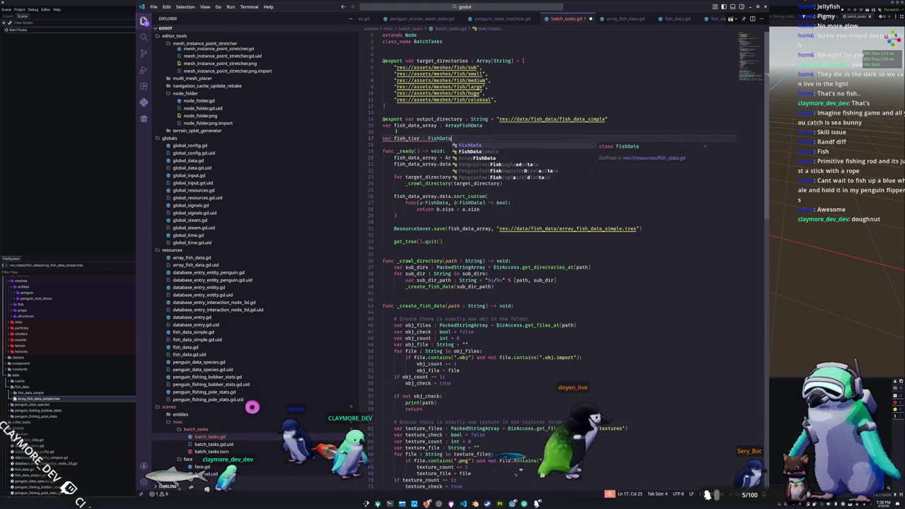
type(".FishTier = ")
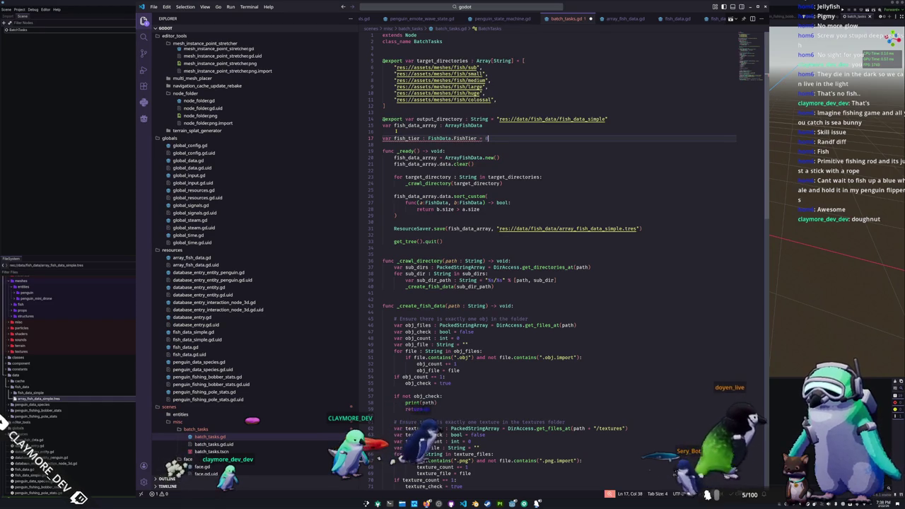
type("F")
key("BackSpace")
type("FishData.FishTier.SM")
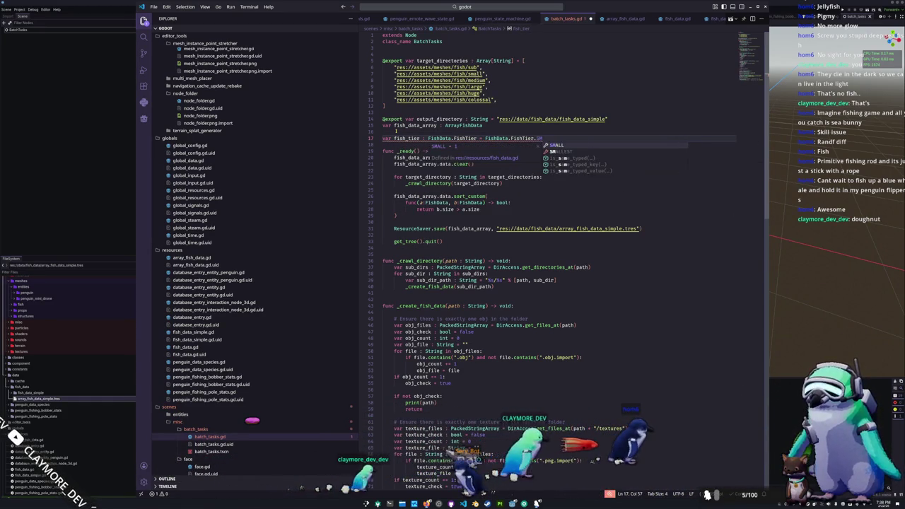
- In the _ready directory loop, advance fish_tier with fish_tier = (fish_tier + 1) as FishData.FishTier
key("Down")
key("Down")
key("Down")
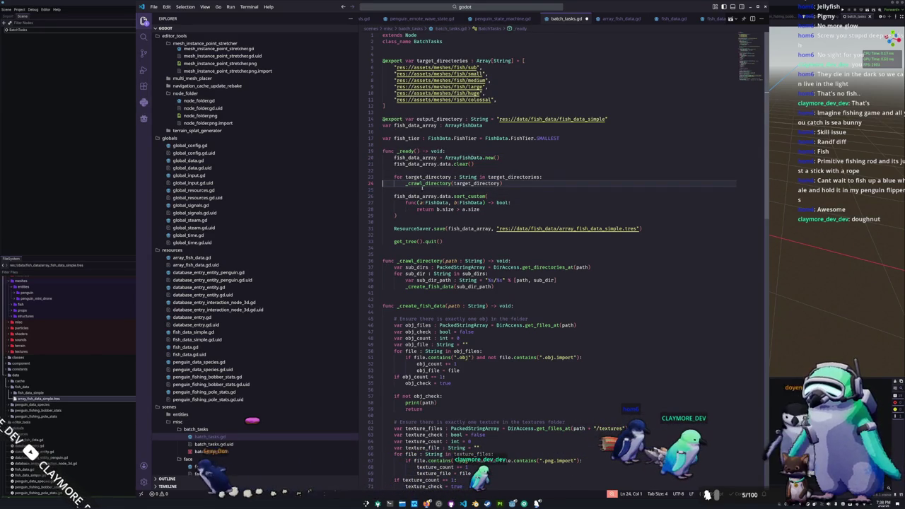
key("Down")
key("Return")
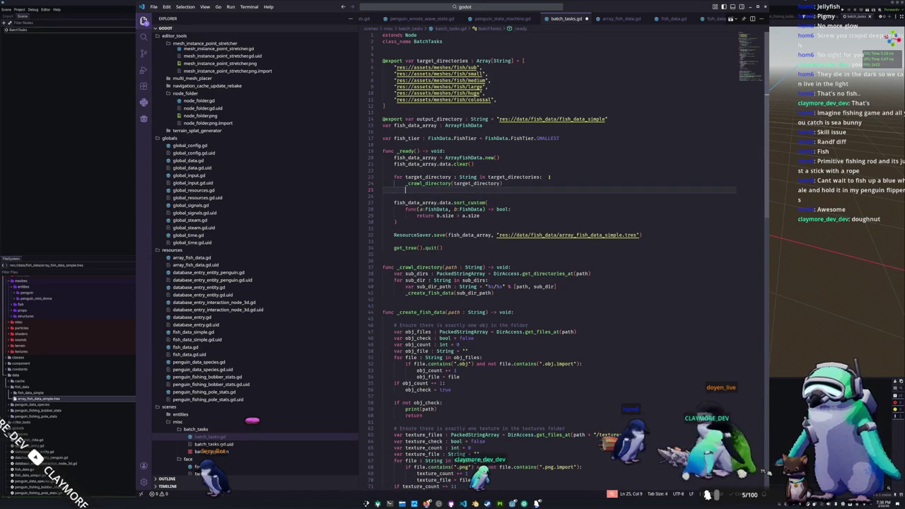
type("fish_tier += 1")
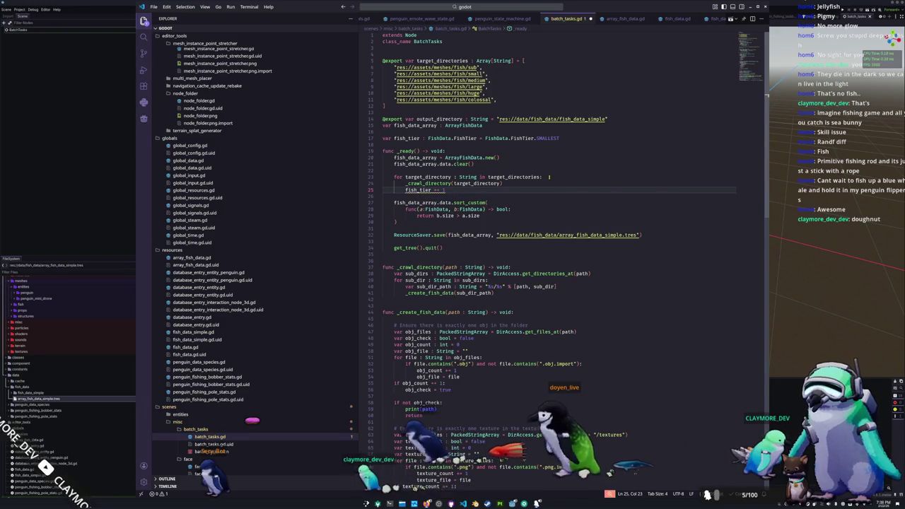
key("BackSpace")
key("BackSpace")
type("= fish_tier + 1")
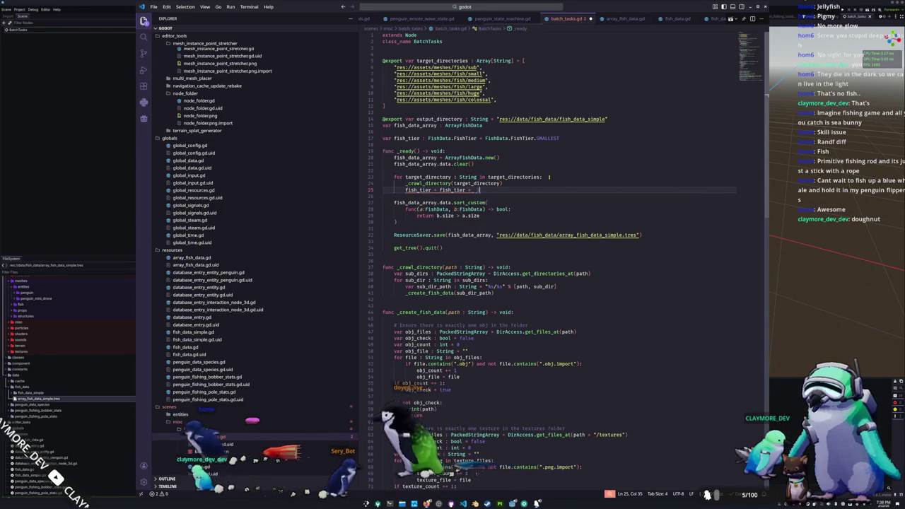
left_click(440, 190)
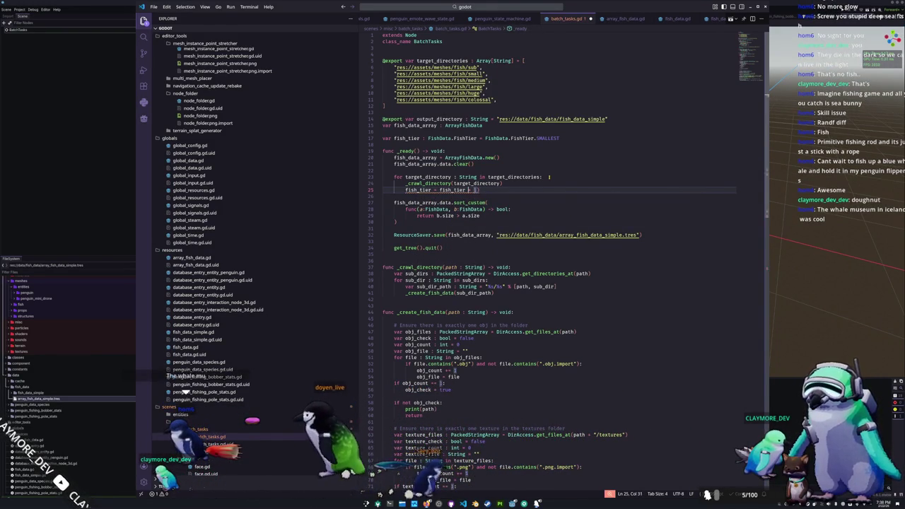
type("(fish_tier + 1")
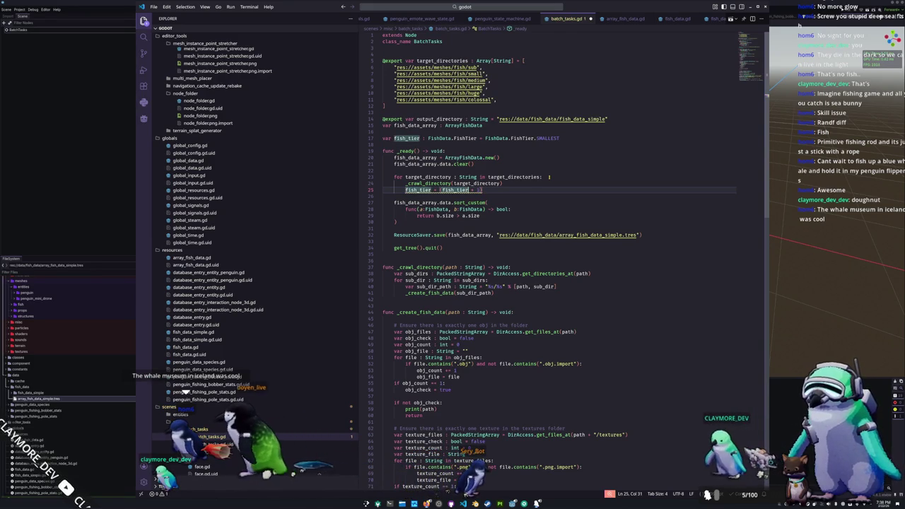
type(") a")
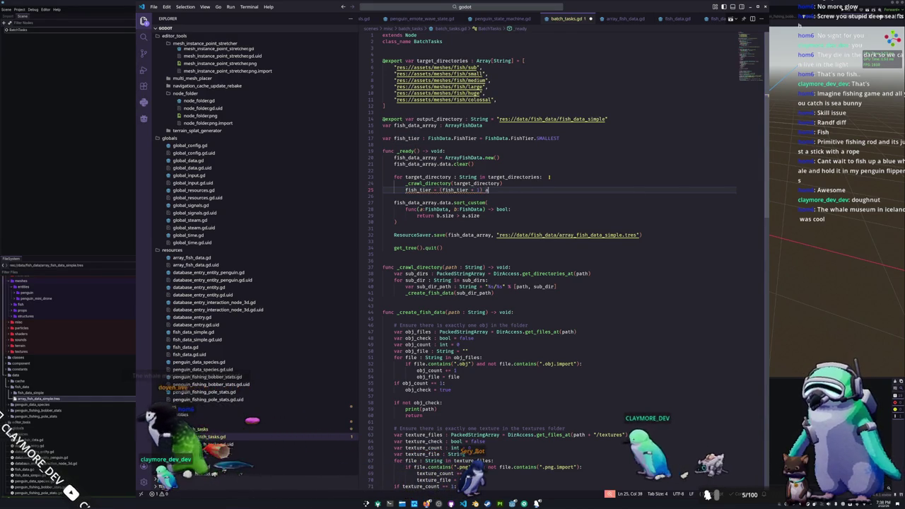
type("s FishData.")
key("Return")
key("Down")
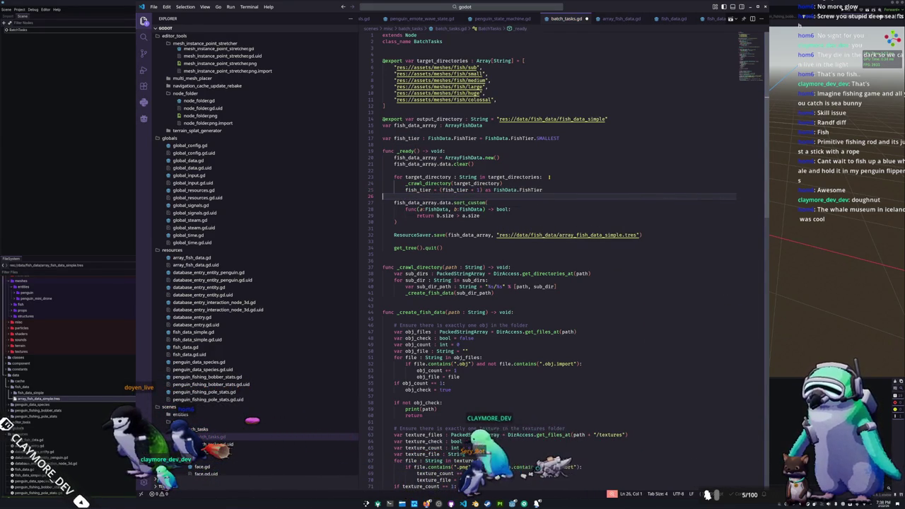
key("Return")
- Add fish_data.tier = fish_tier before the mesh assignment and save batch_tasks.gd
double_click(408, 139)
scroll(407, 142, "down", 15)
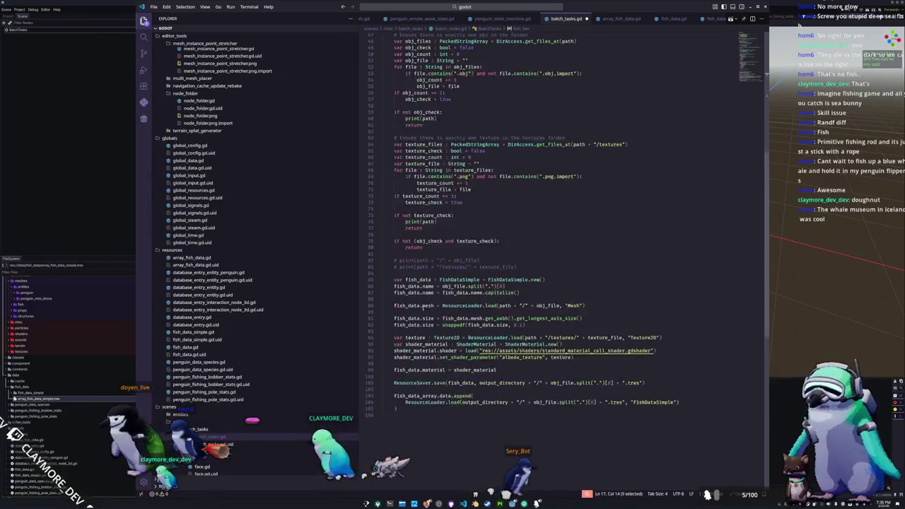
left_click(404, 300)
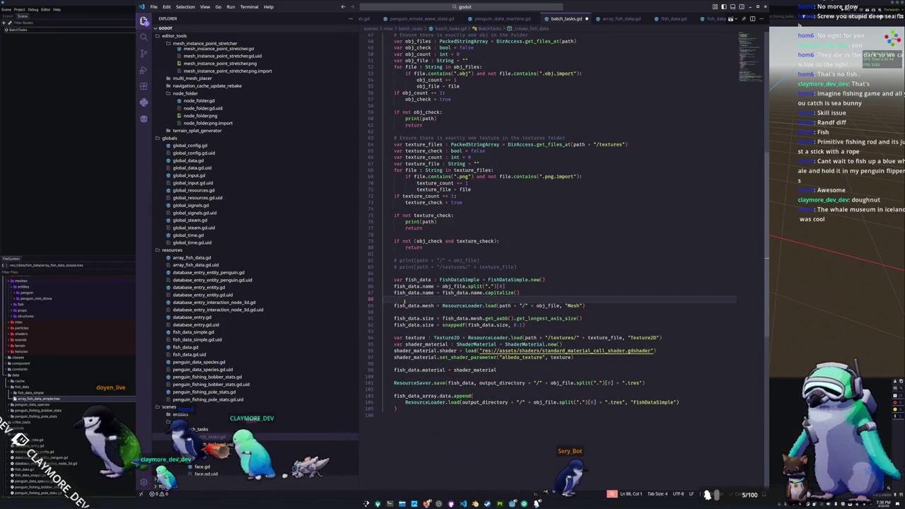
key("Return")
type("fish_data.fish_ti")
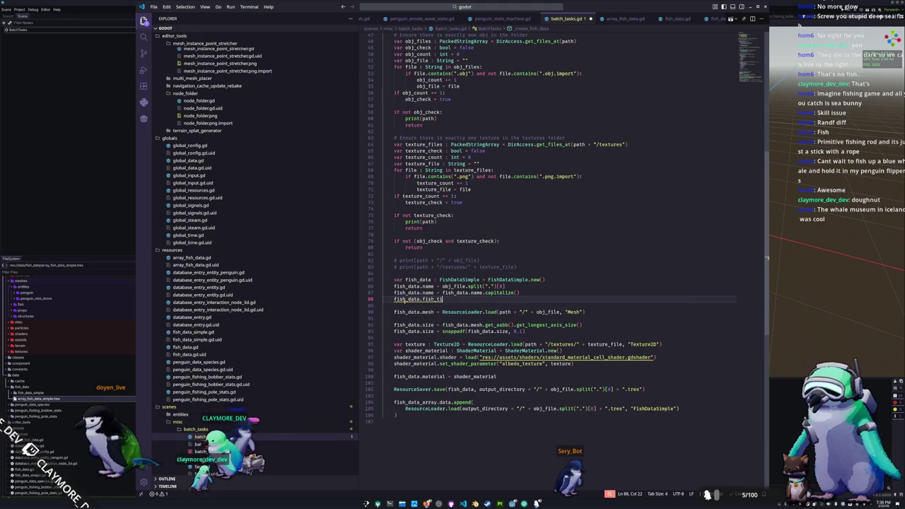
key("BackSpace")
key("BackSpace")
key("BackSpace")
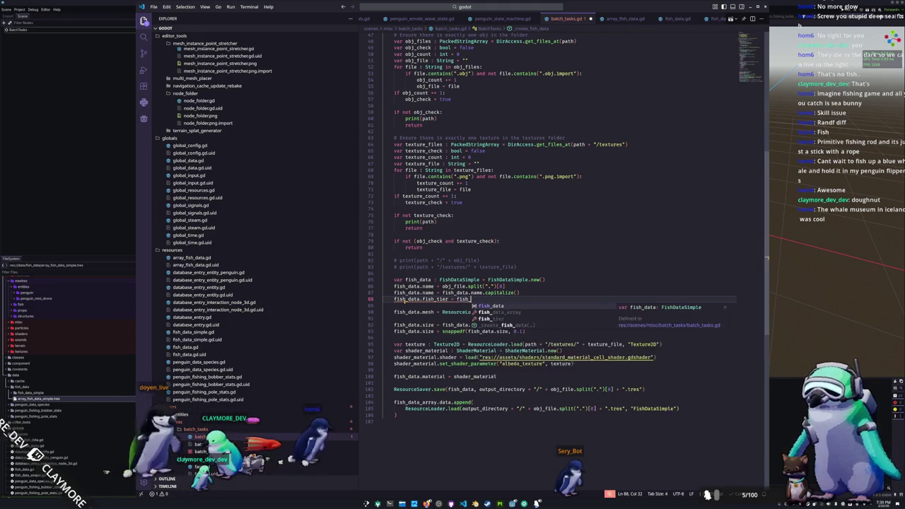
key("BackSpace")
key("BackSpace")
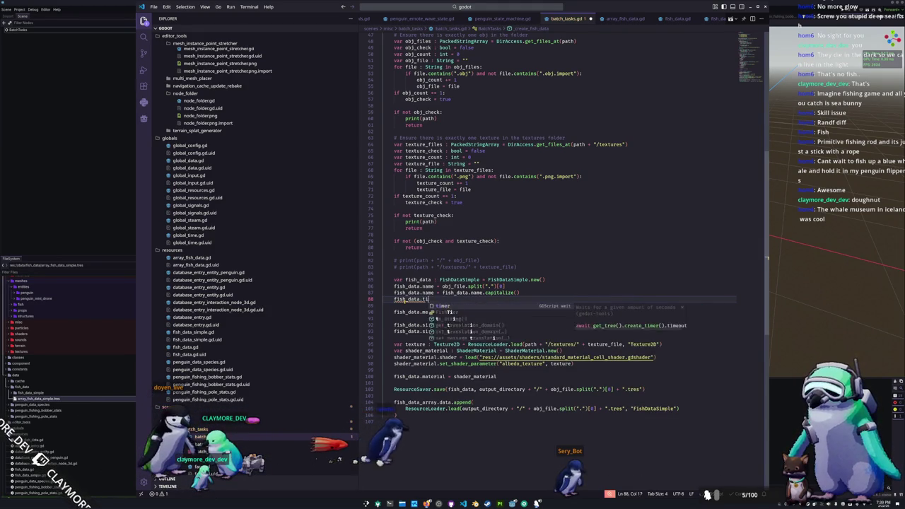
type("tier = fish_ti")
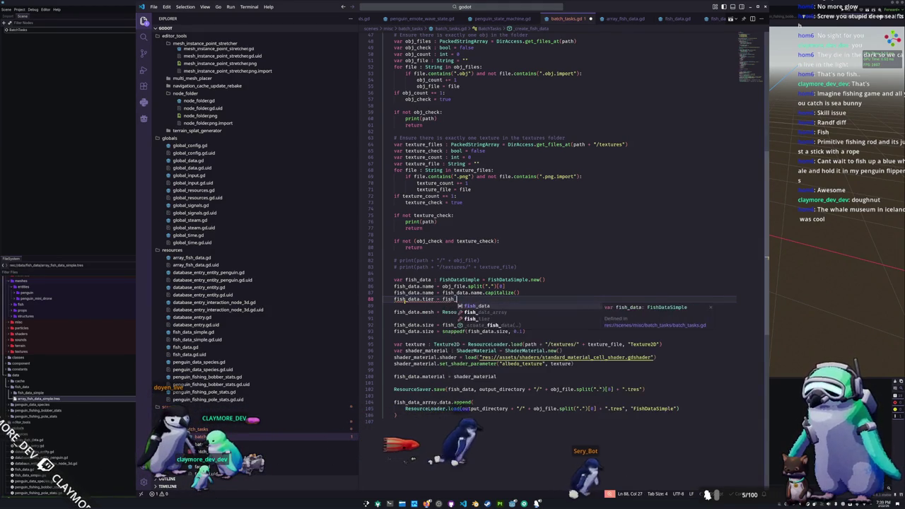
type("er")
key("Down")
key("ctrl+s")
left_click(672, 19)
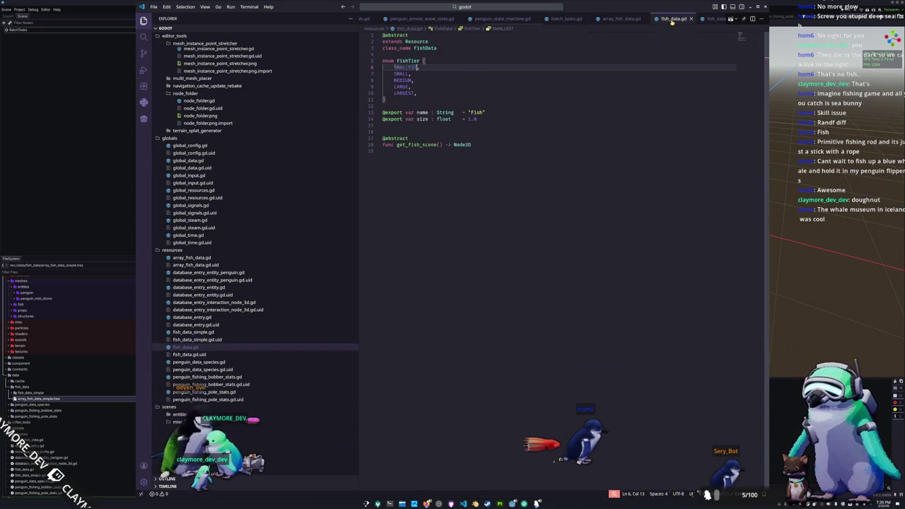
left_click(407, 126)
type("export var tier : F")
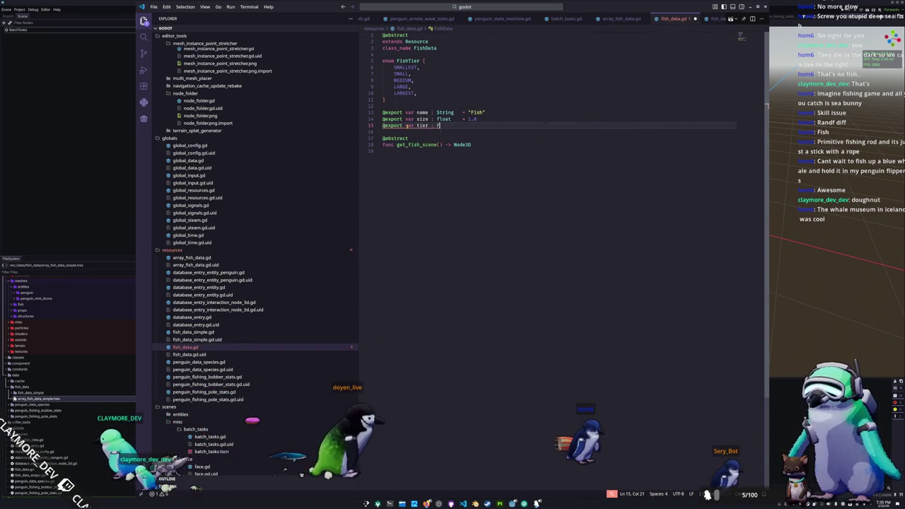
type("ishT")
type("= sm")
key("BackSpace")
key("BackSpace")
type("FishTier.SM")
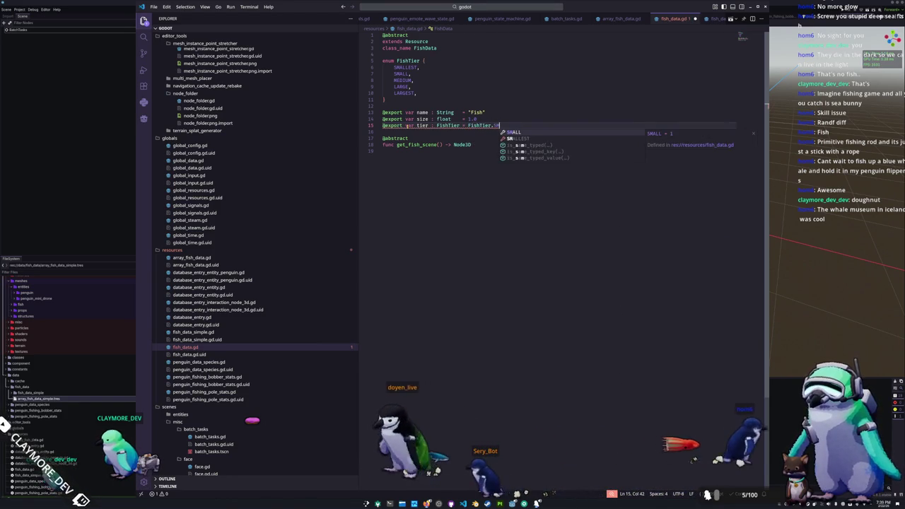
type("ST")
key("Return")
key("Down")
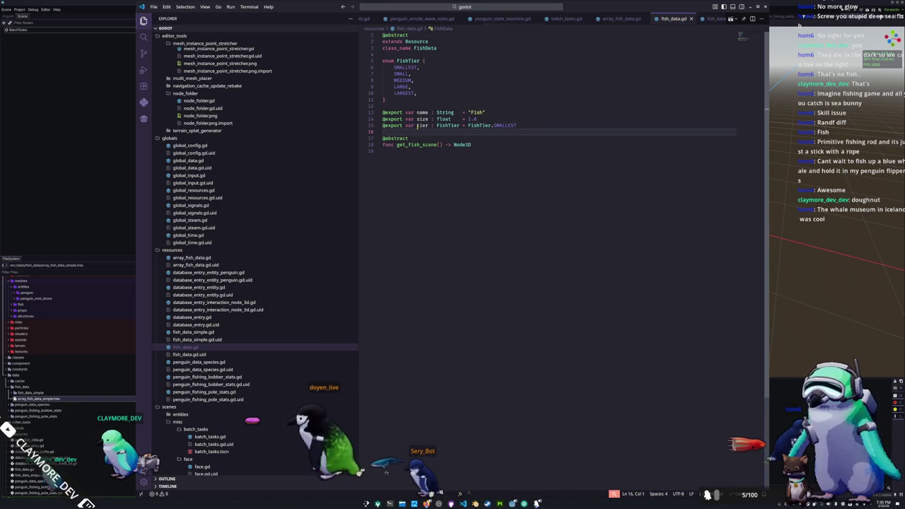
key("alt+Tab")
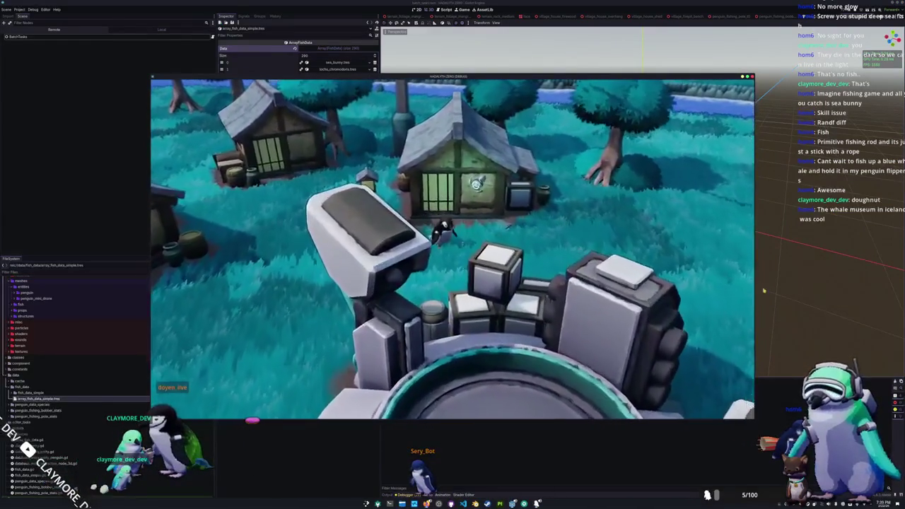
- Rerun the game and expand the sea_bunny and blue_whale array entries to inspect their Tier values
key("F8")
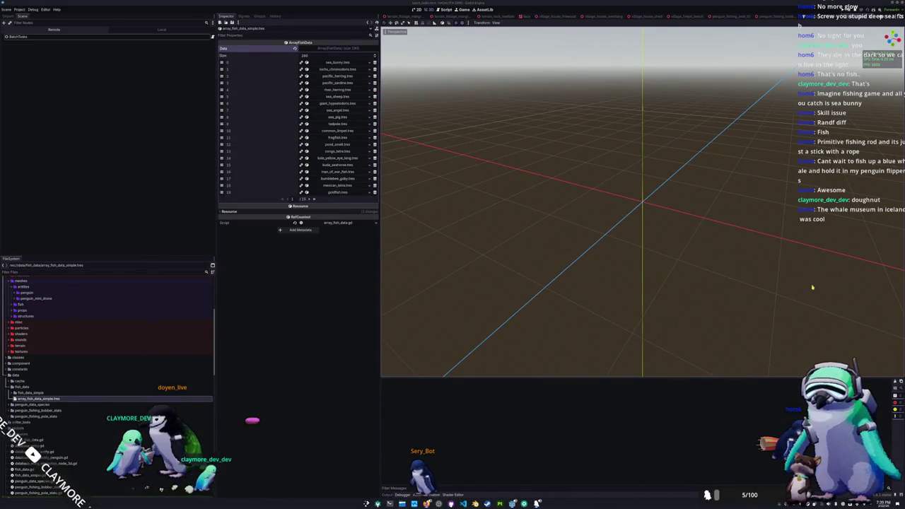
key("F5")
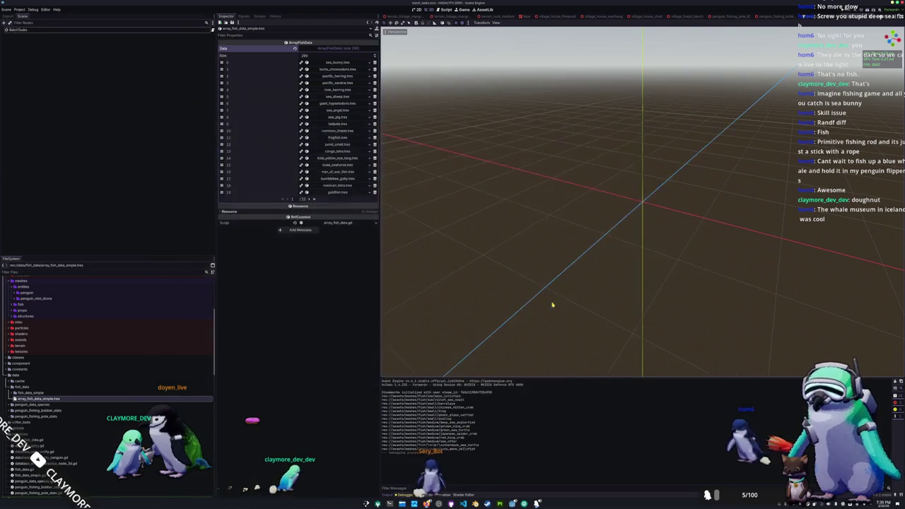
left_click(338, 63)
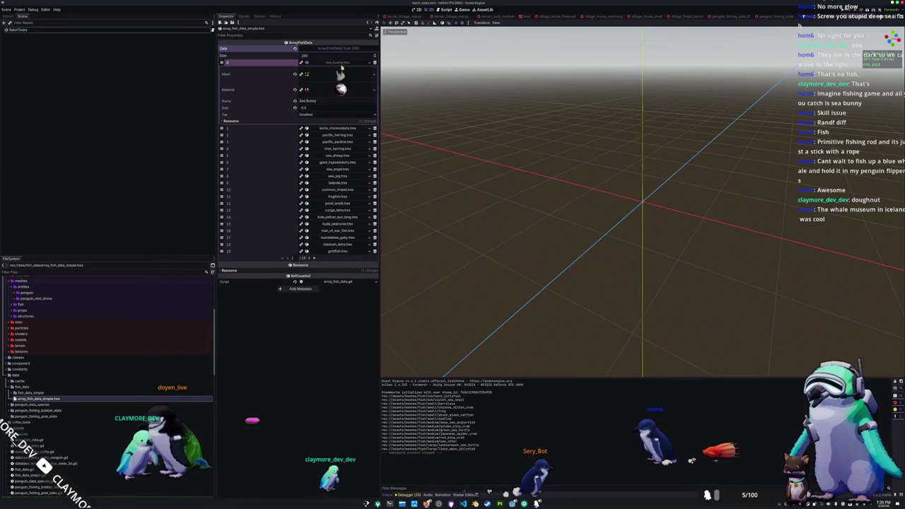
left_click(315, 258)
left_click(338, 124)
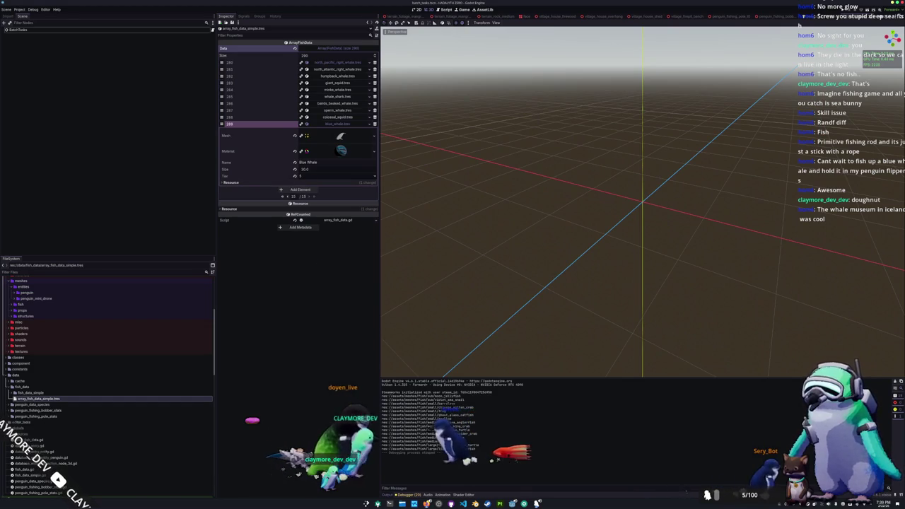
key("alt+Tab")
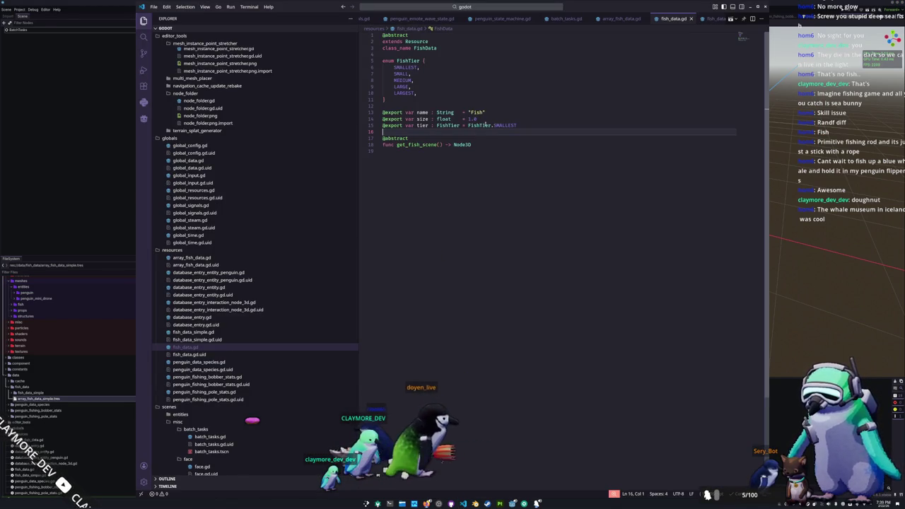
- Review the FishTier enum, array_fish_data.gd and batch_tasks.gd without editing, then return to Godot
left_click(405, 68)
key("Down")
key("Down")
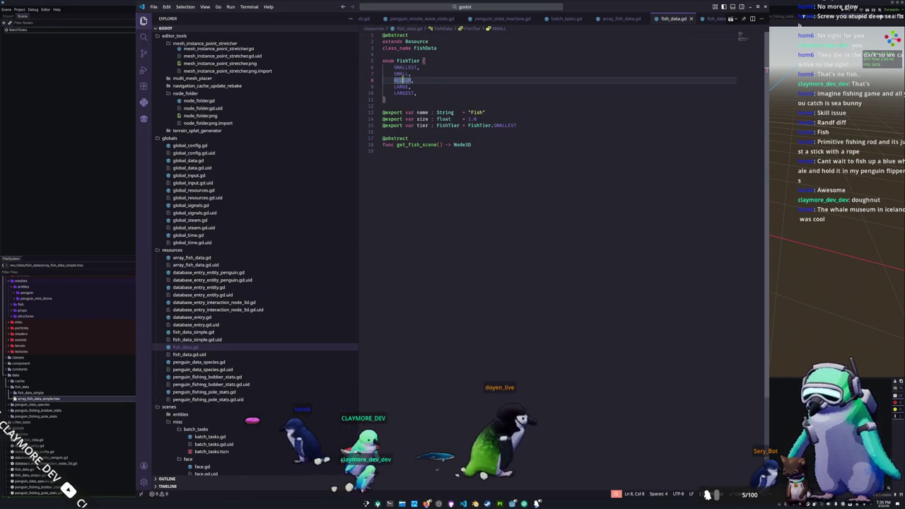
key("Down")
key("Down")
key("Down")
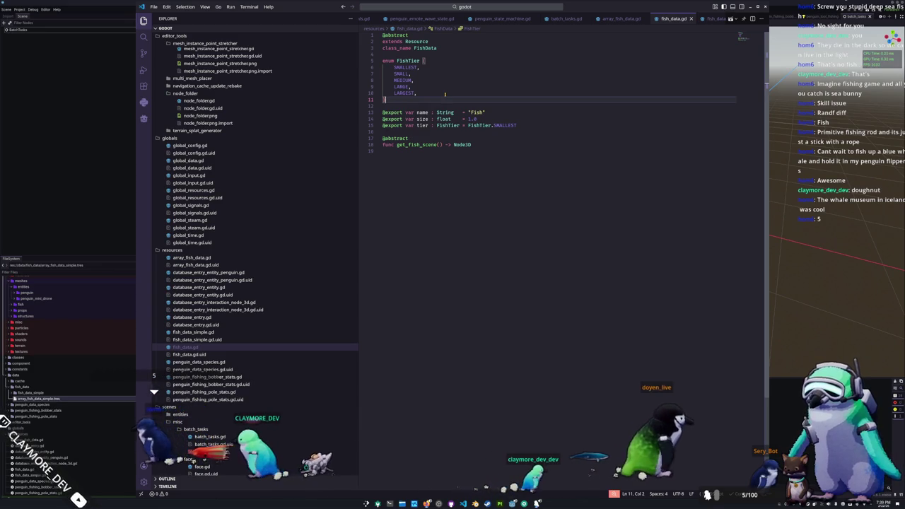
left_click(626, 20)
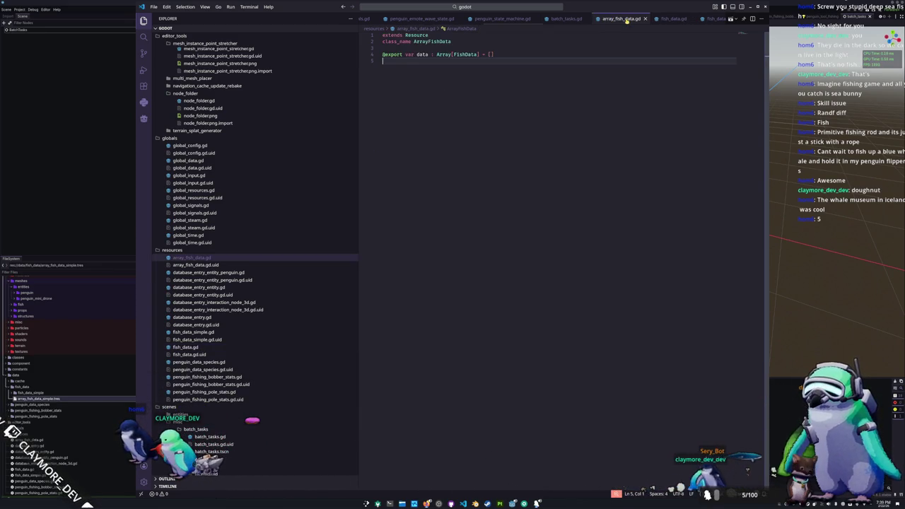
scroll(627, 21, "down", 5)
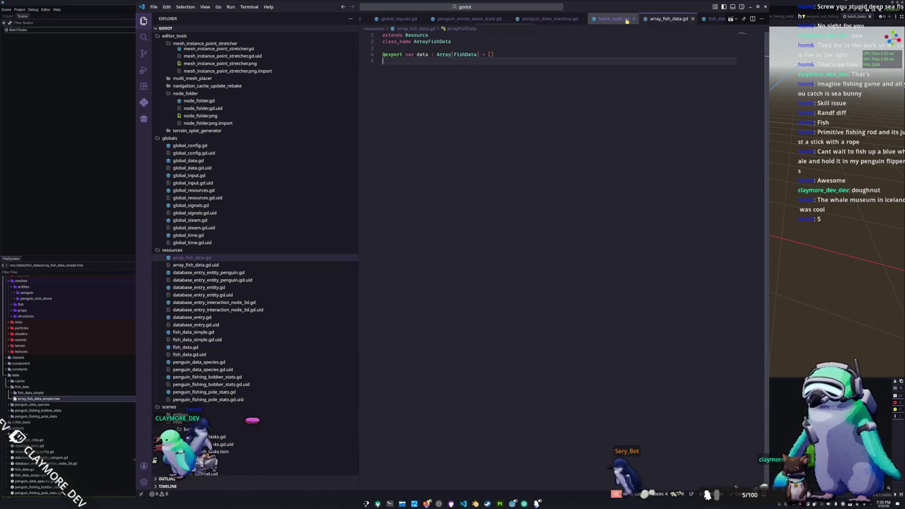
scroll(625, 21, "up", 5)
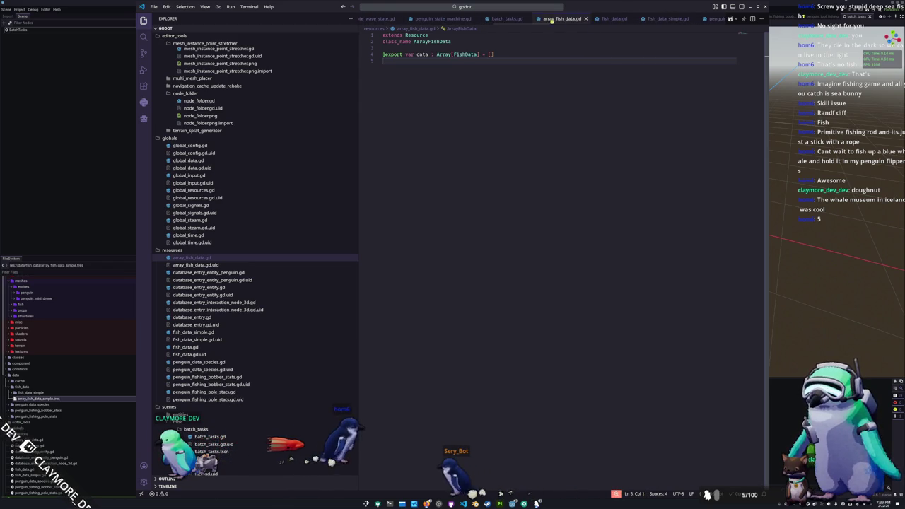
left_click(512, 20)
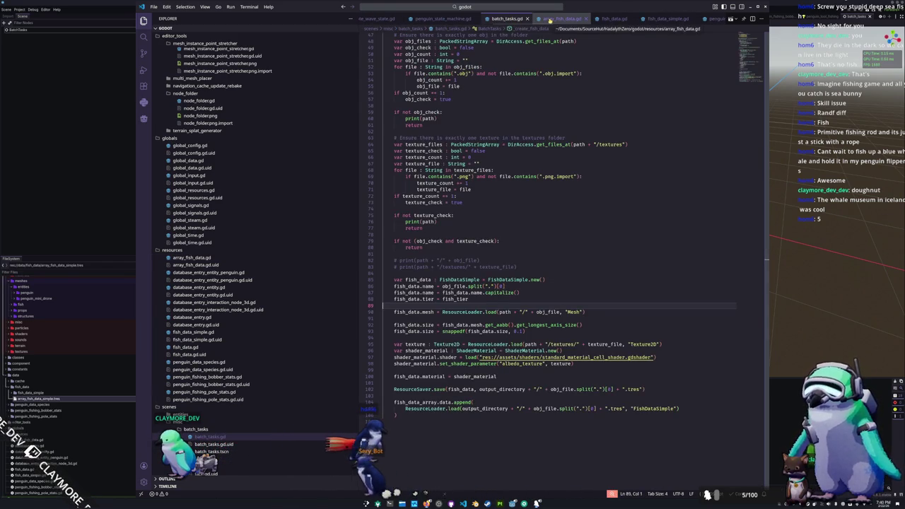
key("alt+Tab")
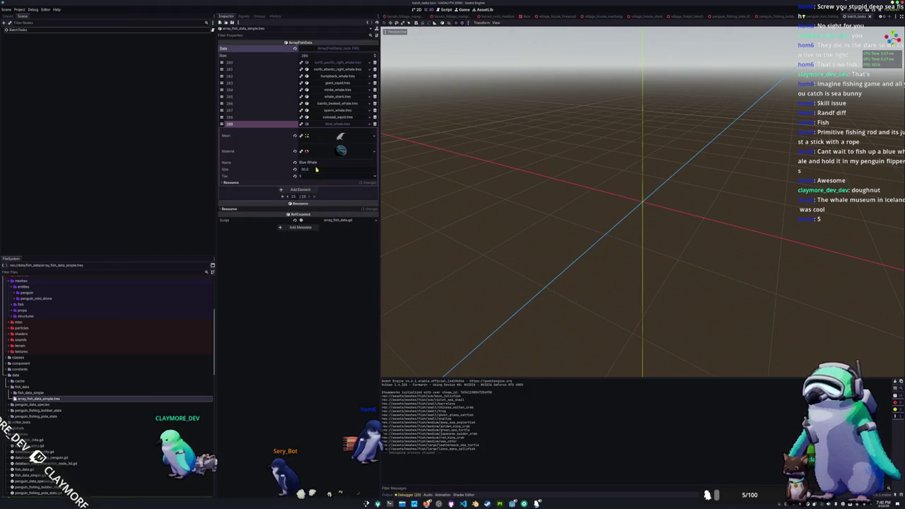
- On the array's first page, check sea_bunny's five Tier options, leaving it at Smallest
left_click(285, 197)
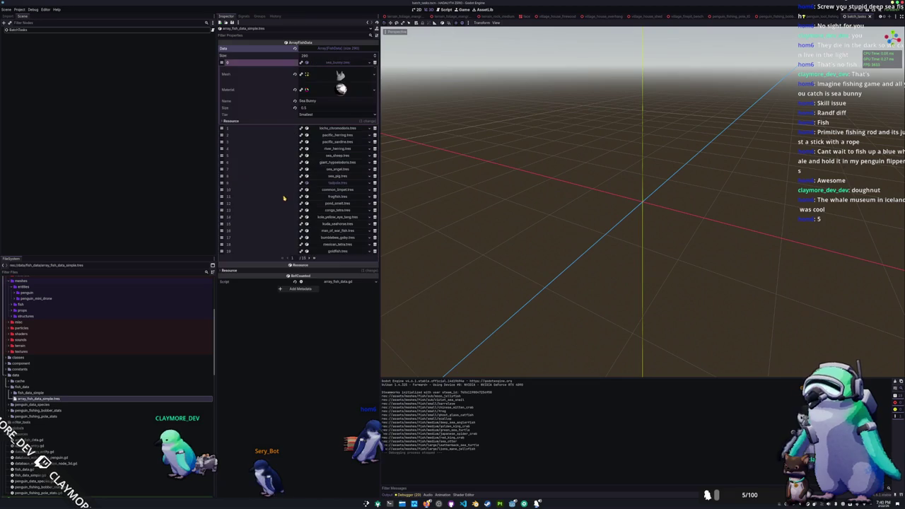
left_click(311, 115)
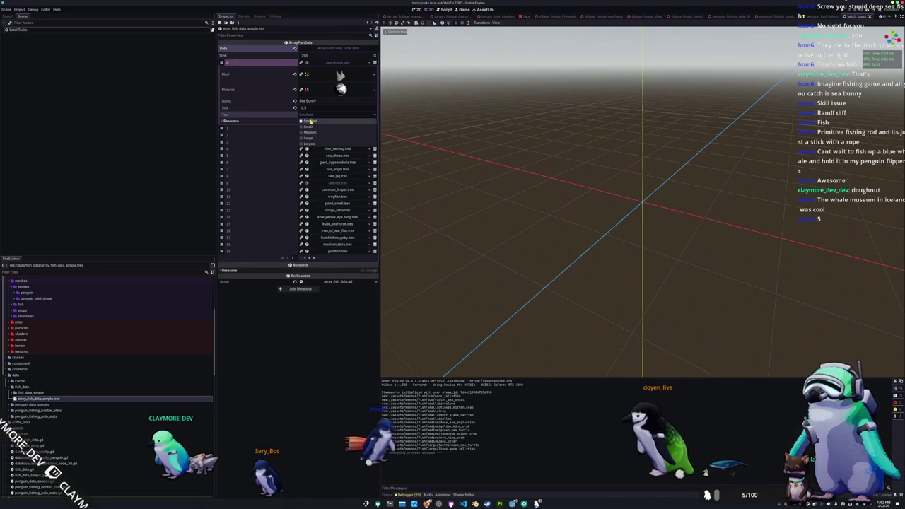
key("alt+Tab")
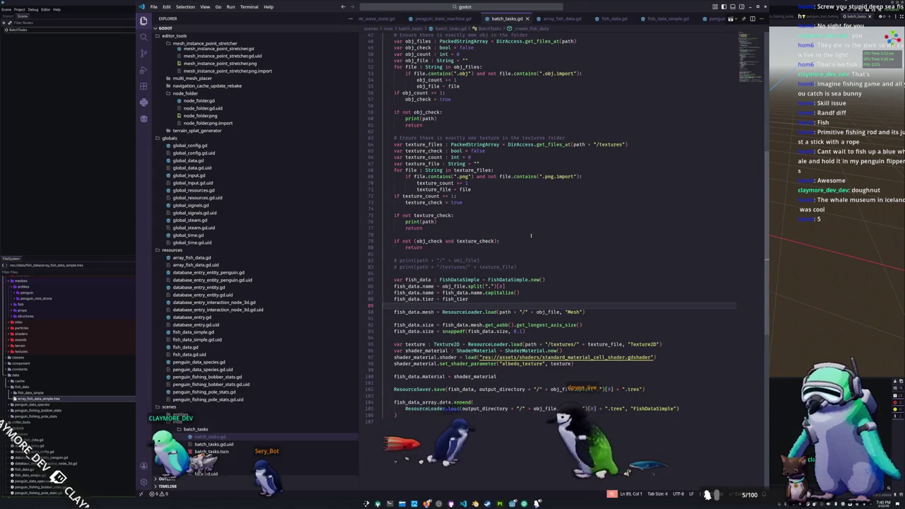
- Number the FishTier entries explicitly, SMALLEST = 0 through LARGEST = 4, using Copilot suggestions
left_click(574, 19)
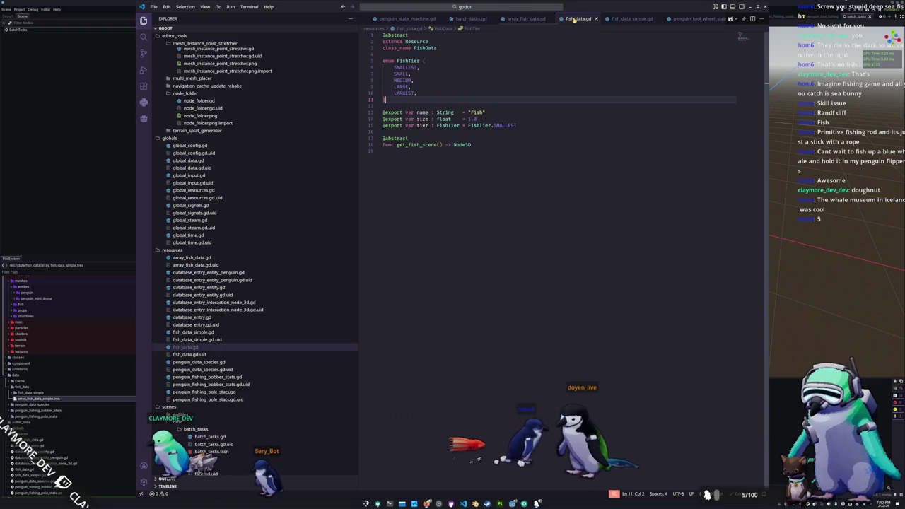
left_click(423, 66)
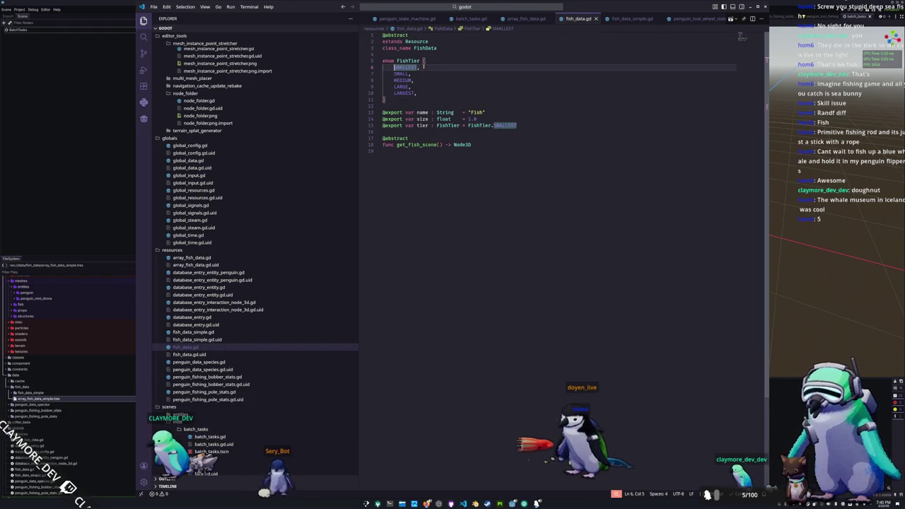
key("shift+Tab")
key("shift+Left")
key("shift+Left")
key("Tab")
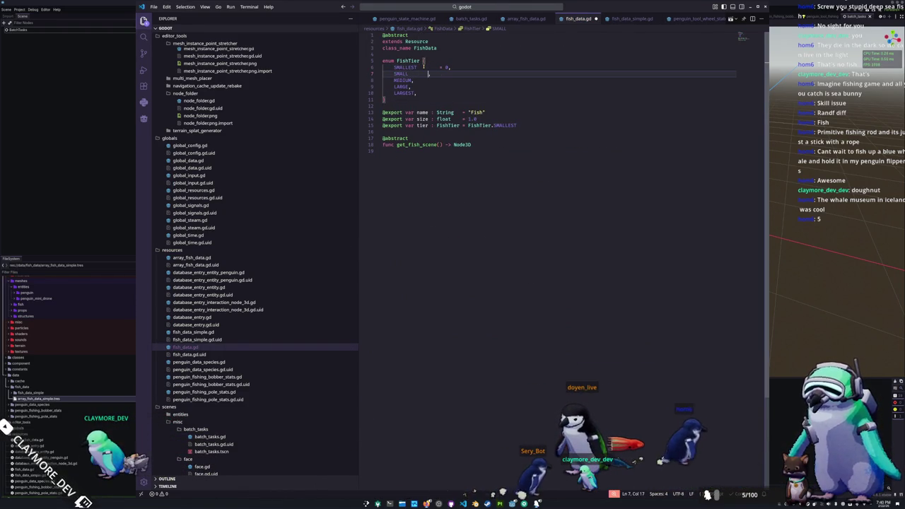
key("Tab")
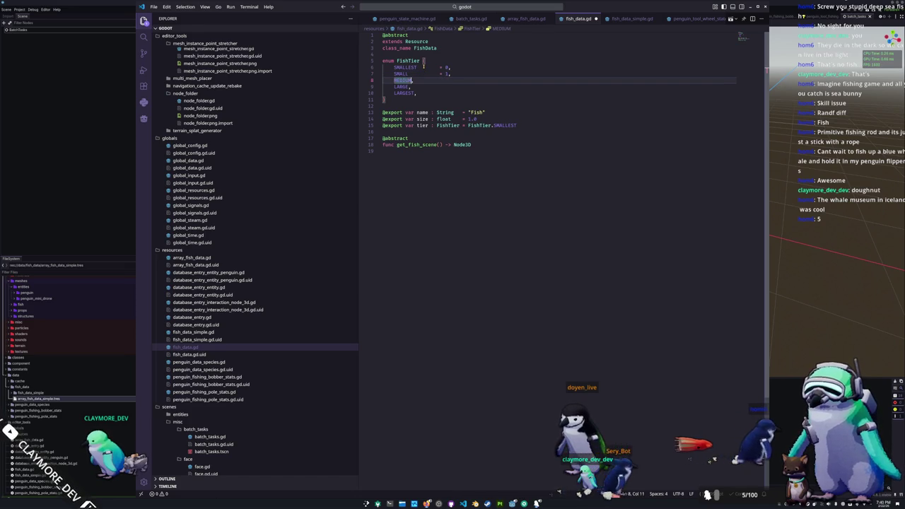
type("=")
key("Tab")
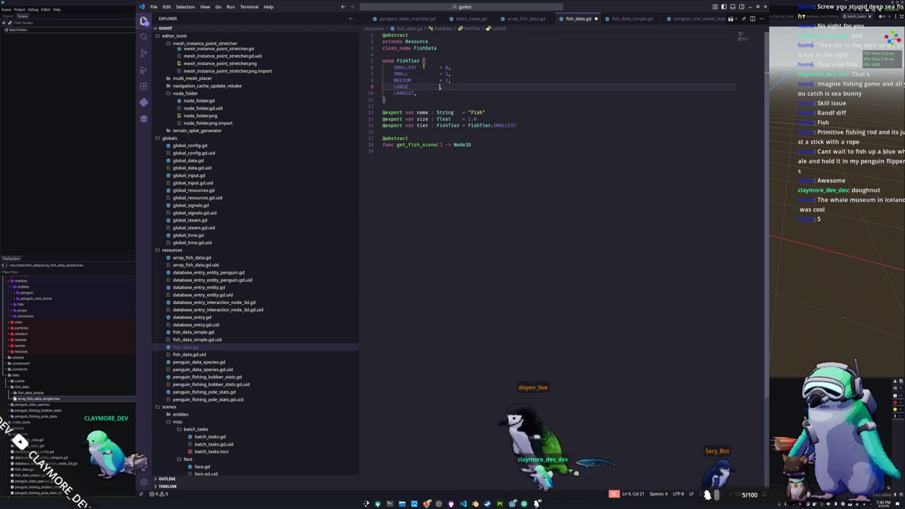
key("Tab")
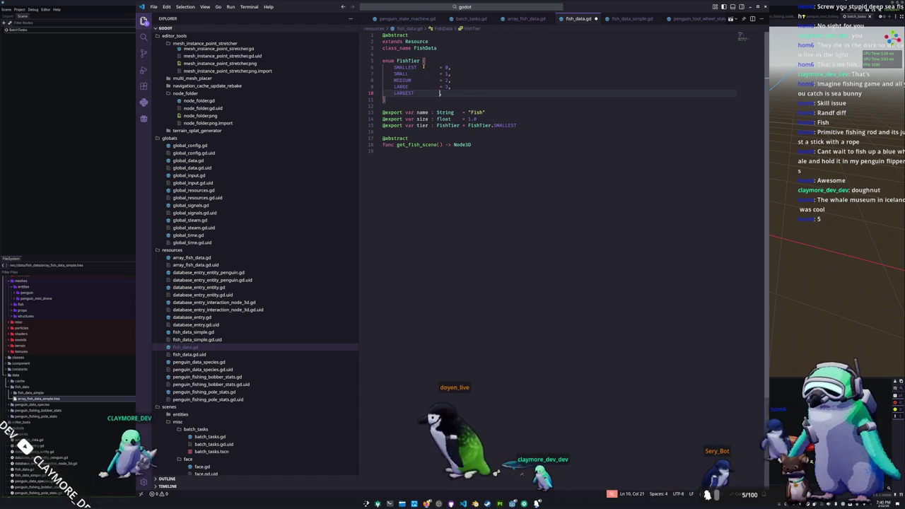
key("Tab")
key("alt+Tab")
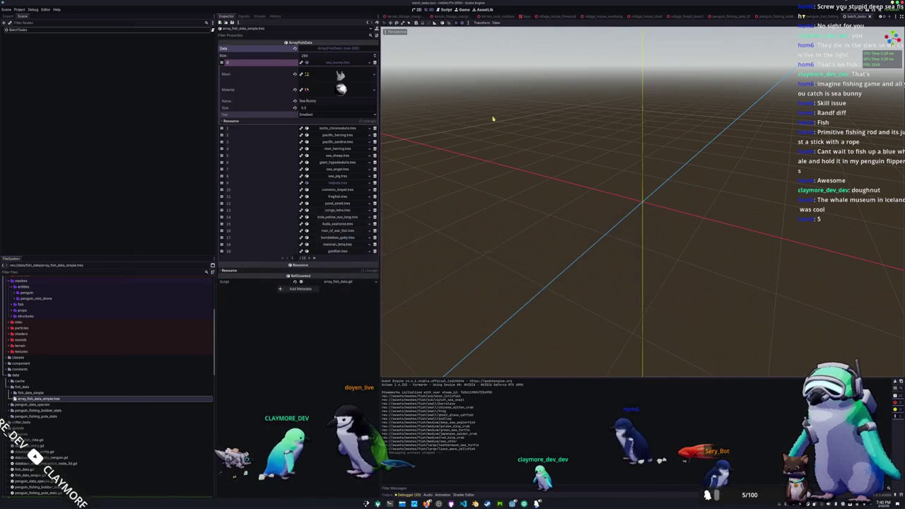
- Rerun the project, confirm blue_whale's Tier reads Largest, and save
key("F5")
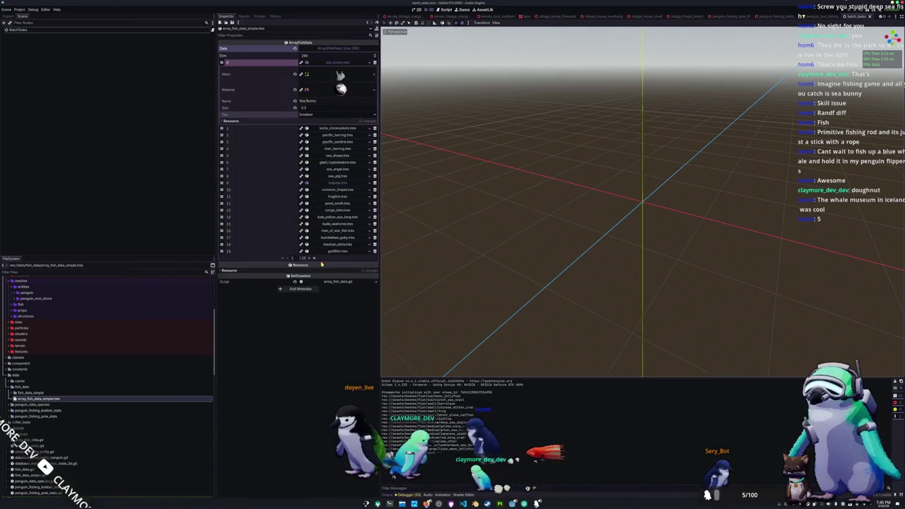
scroll(314, 258, "up", 2)
left_click(315, 177)
key("ctrl+s")
key("alt+Tab")
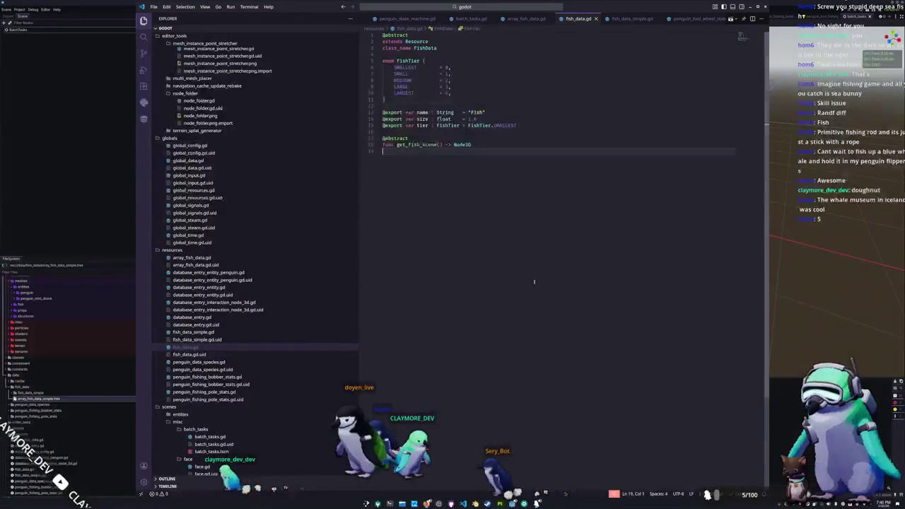
- Open batch_tasks.gd via Ctrl+P and highlight every use of fish_tier
scroll(520, 19, "down", 2)
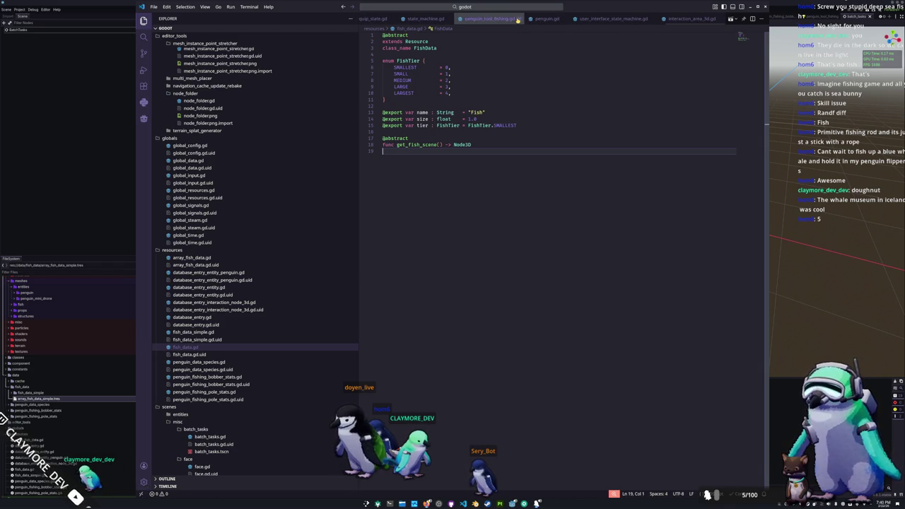
key("ctrl+p")
type("batch")
key("Return")
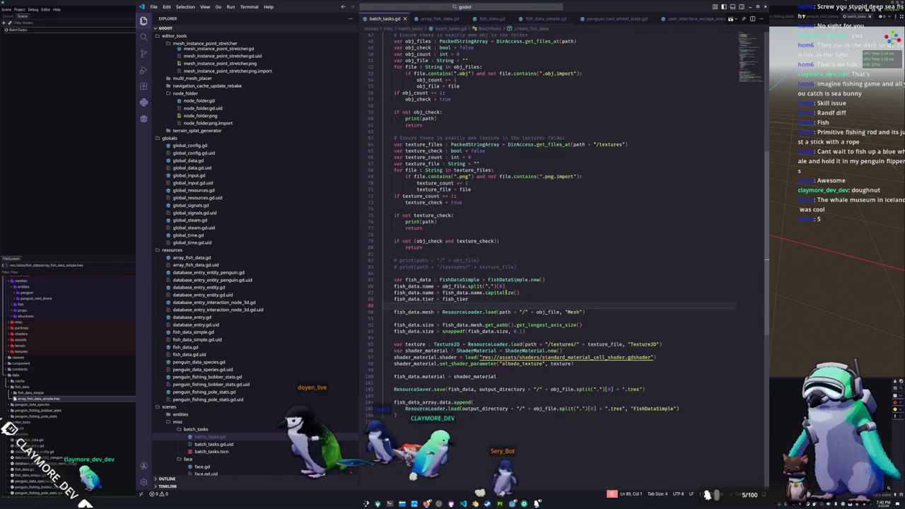
double_click(456, 299)
scroll(424, 300, "up", 13)
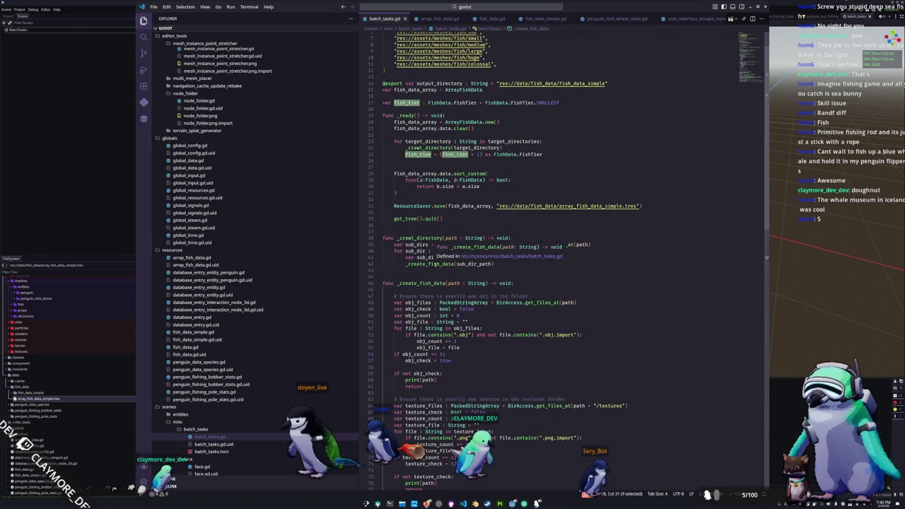
- Review _crawl_directory, the _ready loop, fish_tier's SMALLEST default and the huge fish folder path
left_click(436, 263)
left_click(432, 270)
scroll(432, 269, "up", 1)
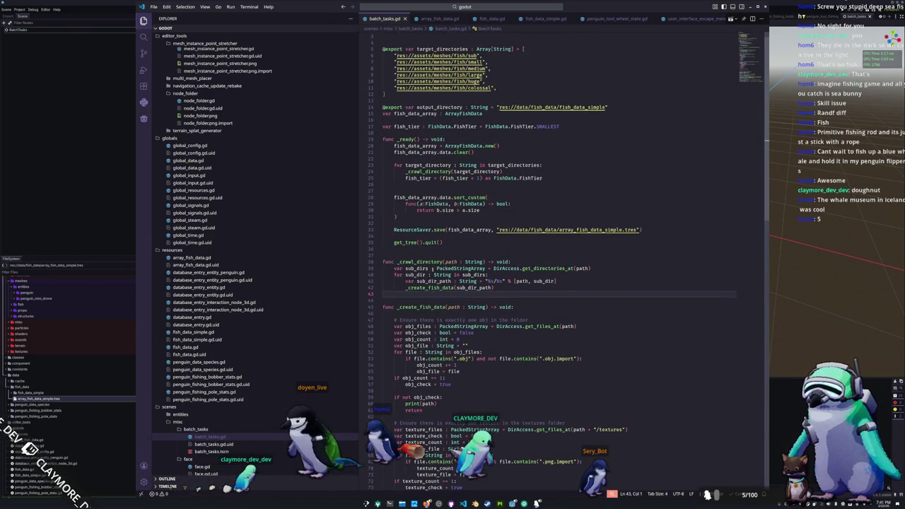
left_click(413, 250)
left_click(419, 185)
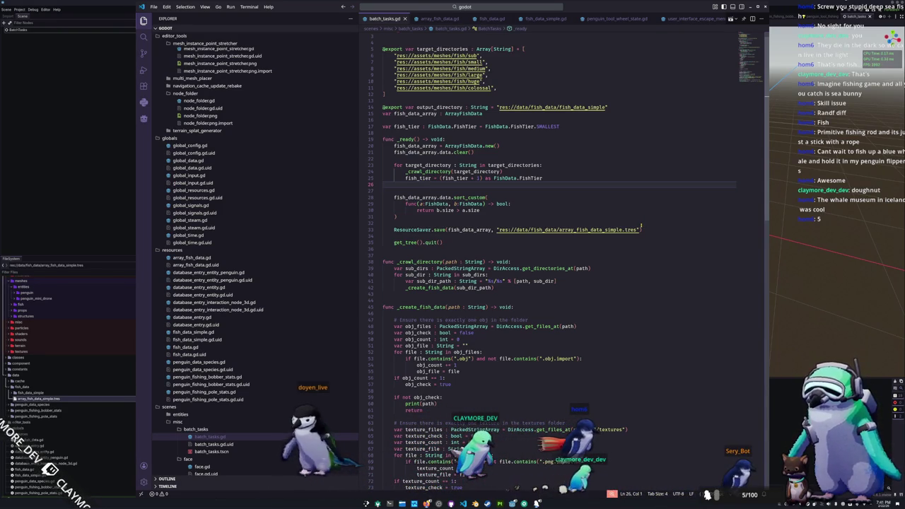
key("Up")
key("shift+Up")
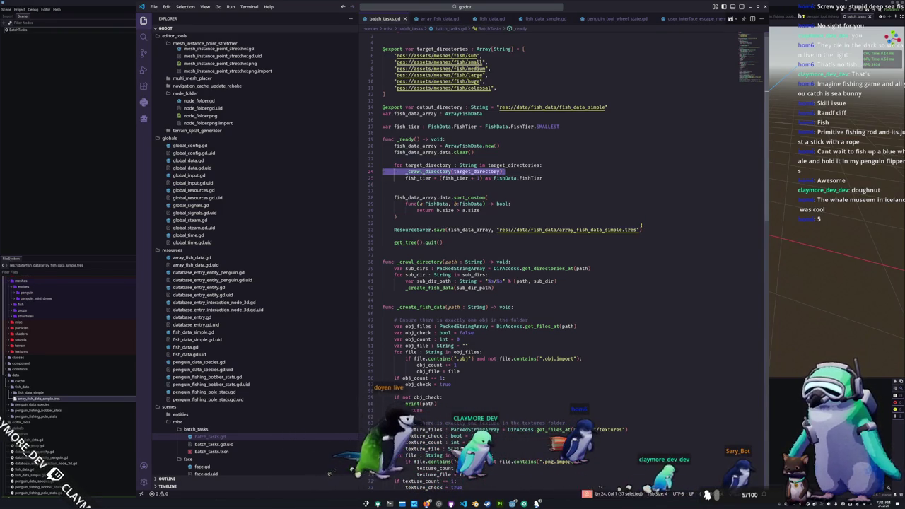
scroll(641, 186, "up", 1)
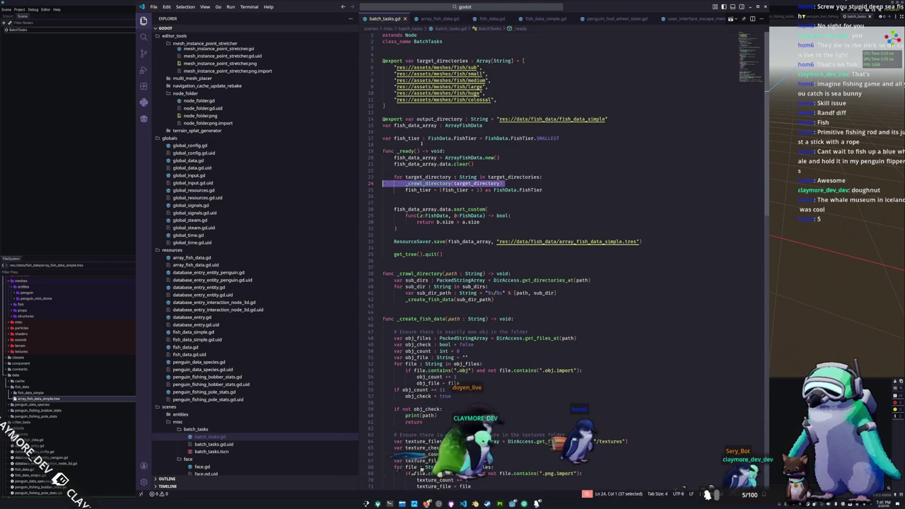
left_click(445, 145)
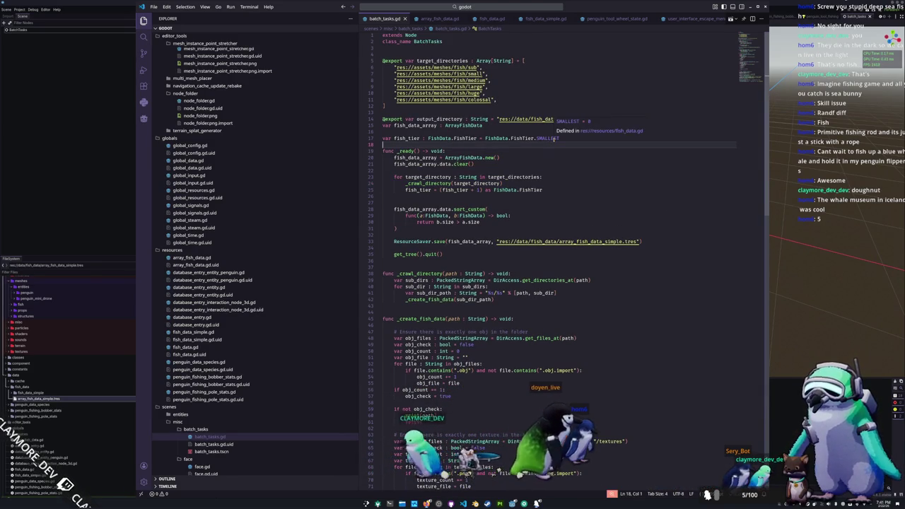
left_click(465, 196)
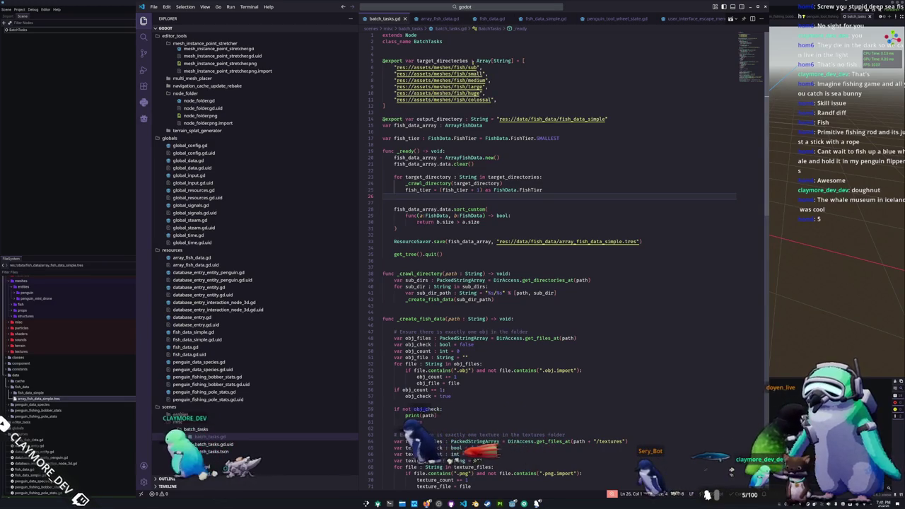
left_click_drag(483, 93, 396, 93)
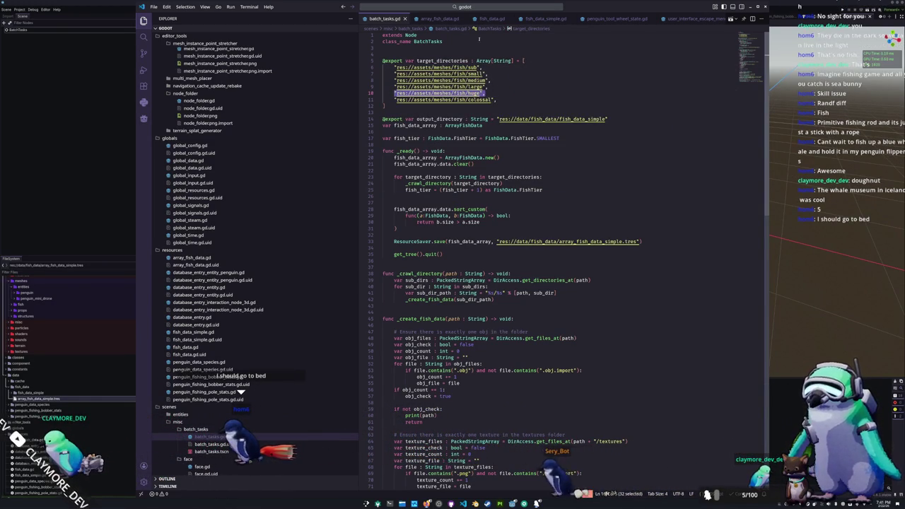
- Insert LARGER = 4 after LARGE in FishTier, making LARGEST 5, then rerun the project in Godot
left_click(488, 18)
left_click(468, 84)
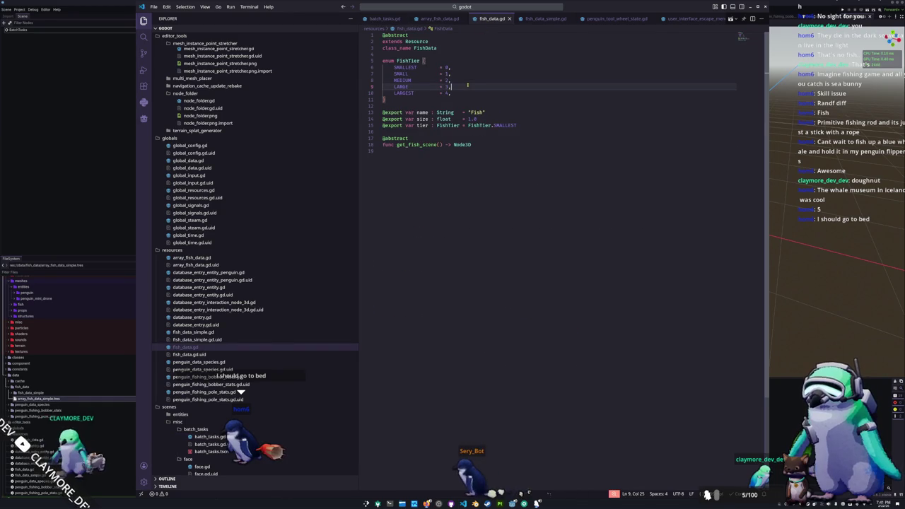
key("Return")
type("LARGER")
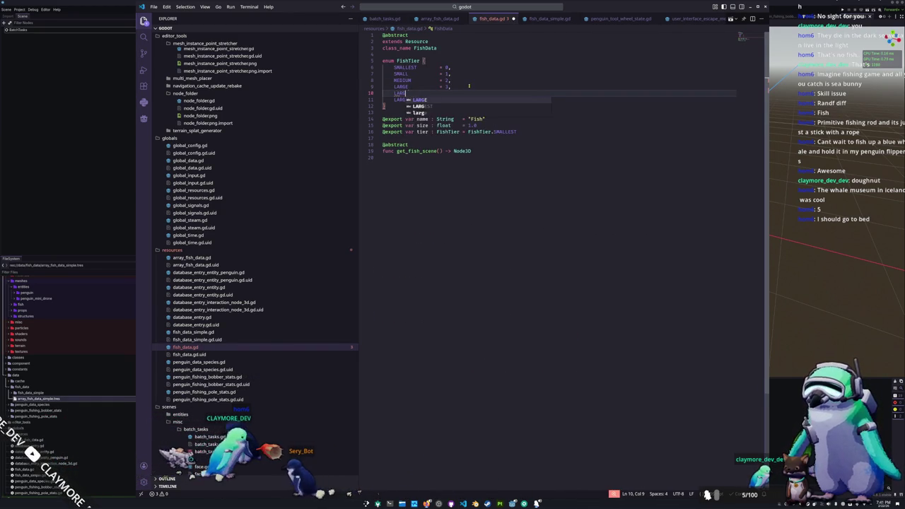
key("Tab")
key("Tab")
key("Tab")
type("= ")
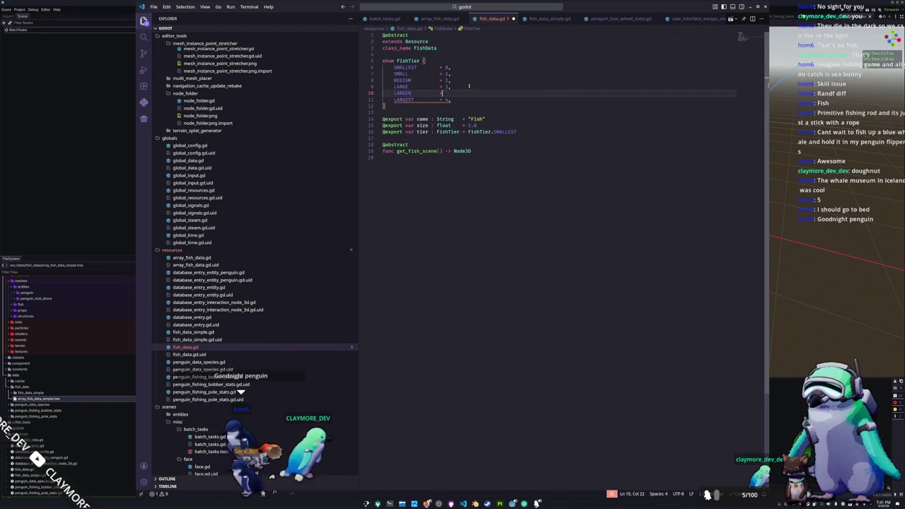
type("4,")
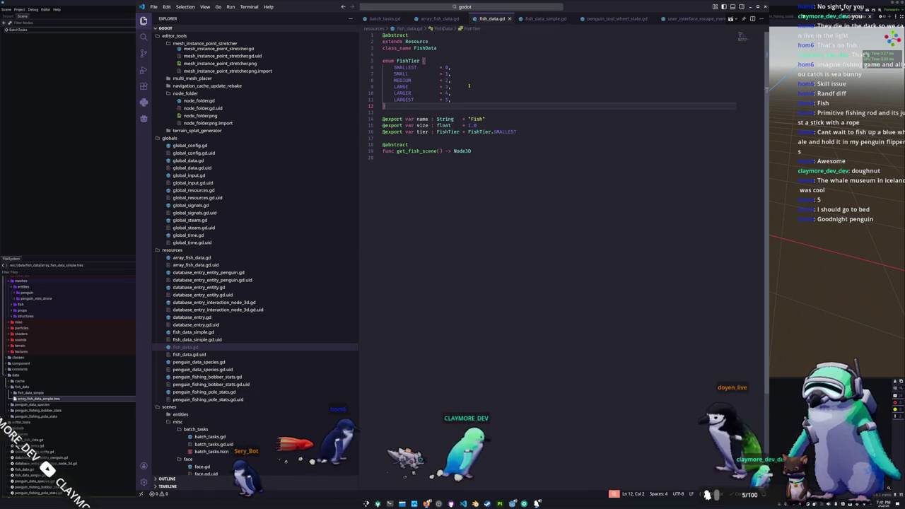
key("alt+Tab")
key("F5")
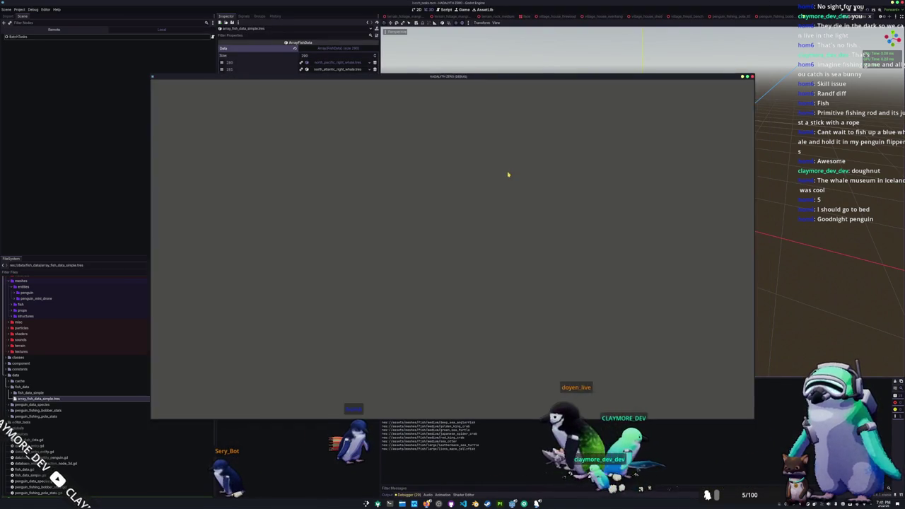
- Run the game, walk the penguin left to the water and reel in the line, then stop it
key("F5")
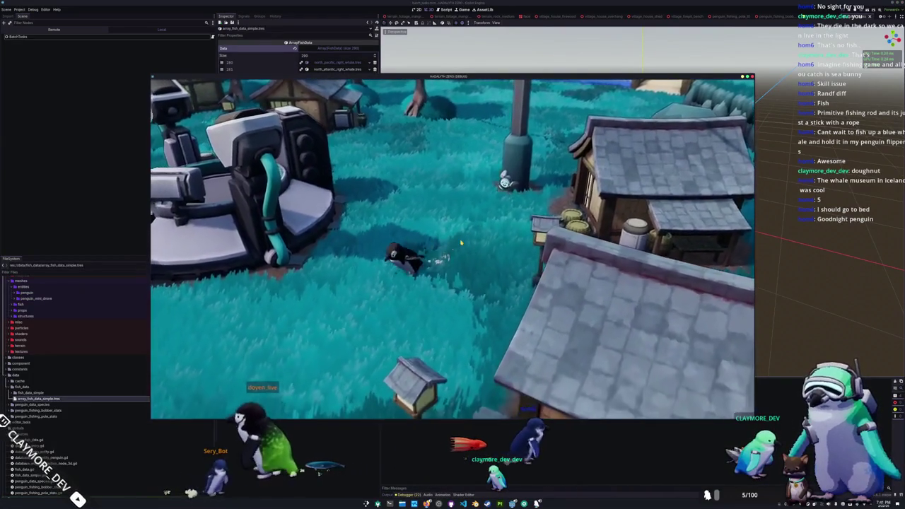
key("a")
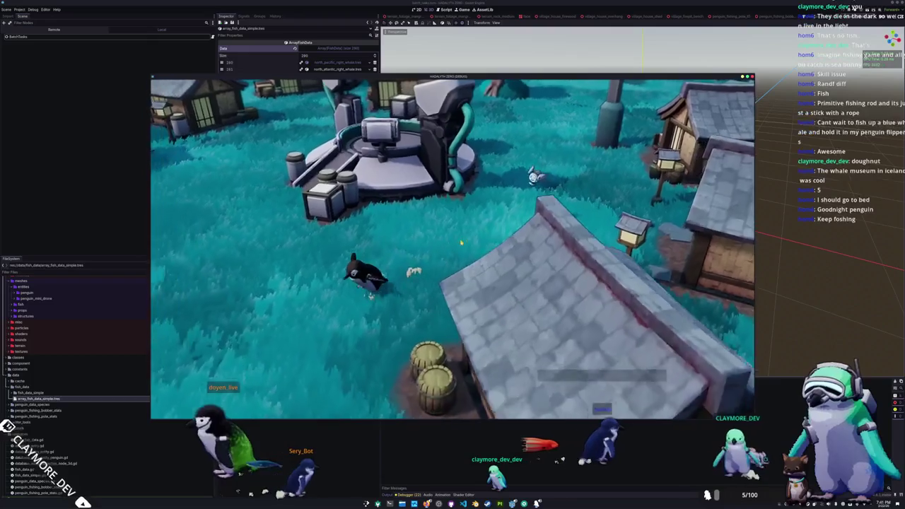
key("a")
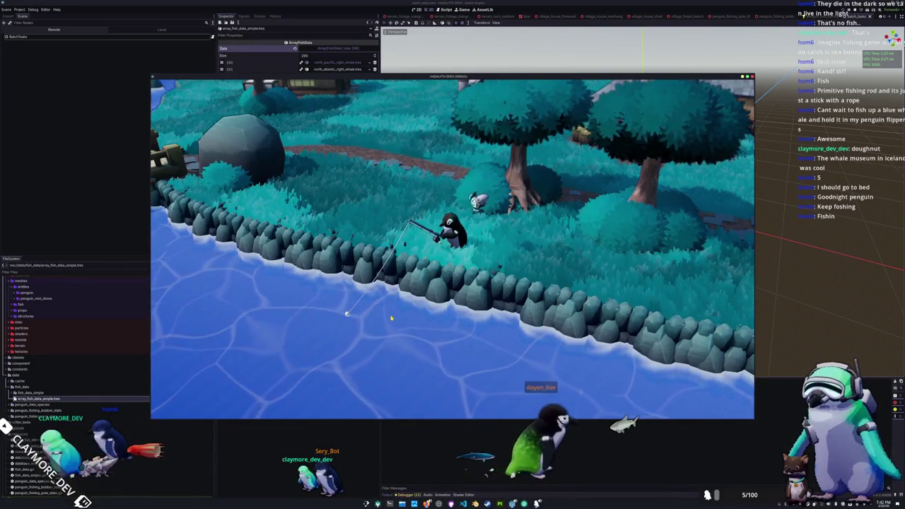
left_click(437, 327)
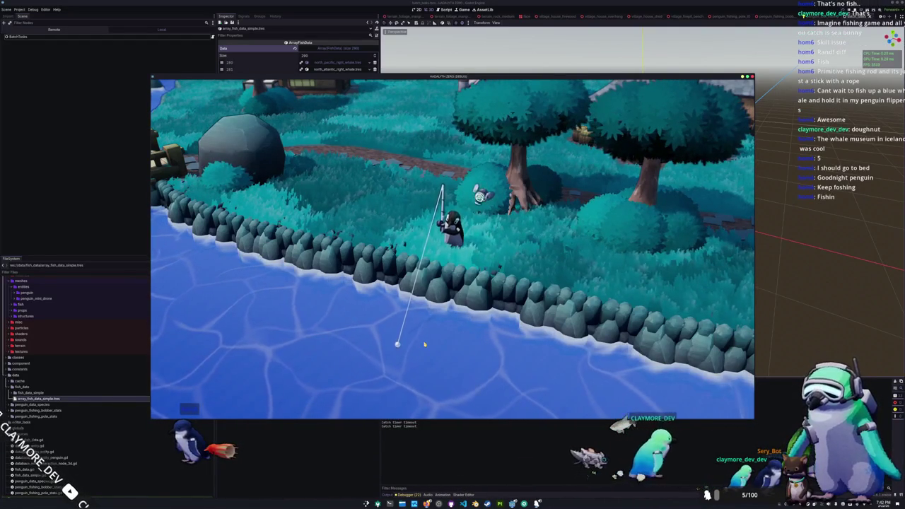
key("F8")
key("alt+Tab")
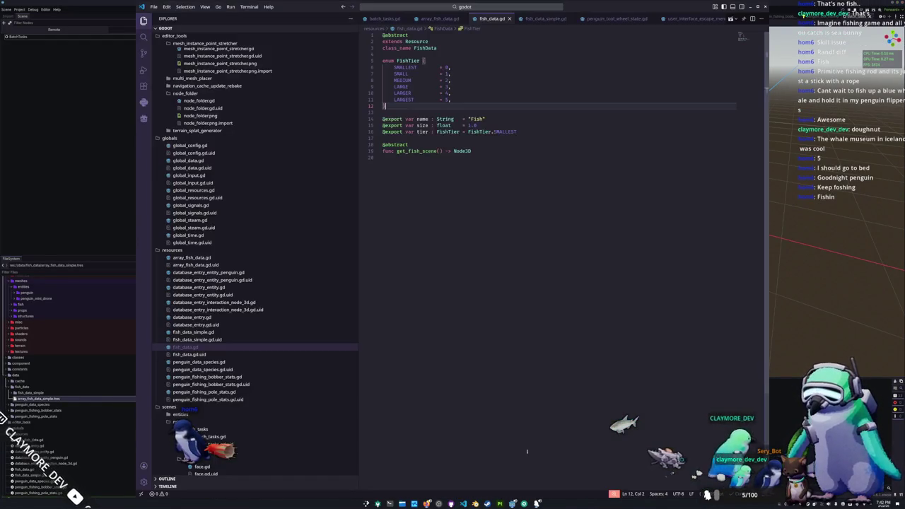
- Create a fish_data_complex folder inside the fish_data folder
left_click(93, 202)
right_click(28, 391)
mouse_move(53, 392)
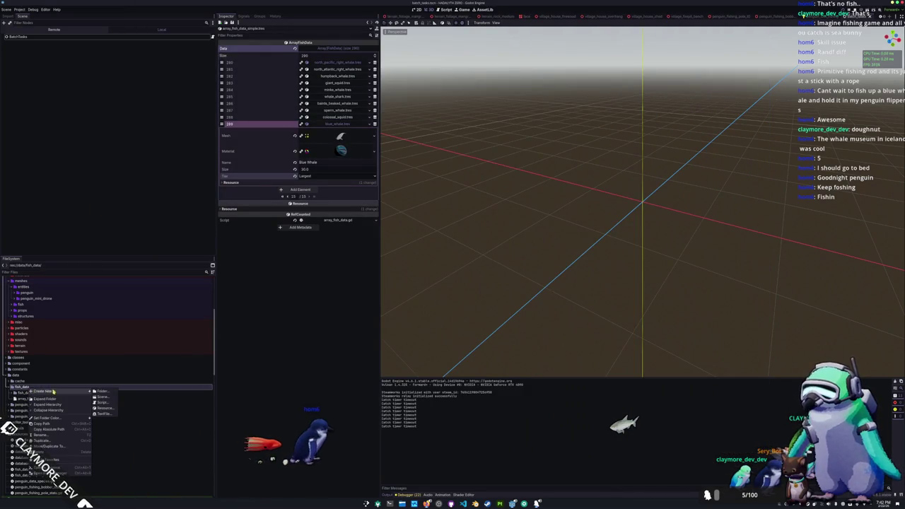
left_click(111, 391)
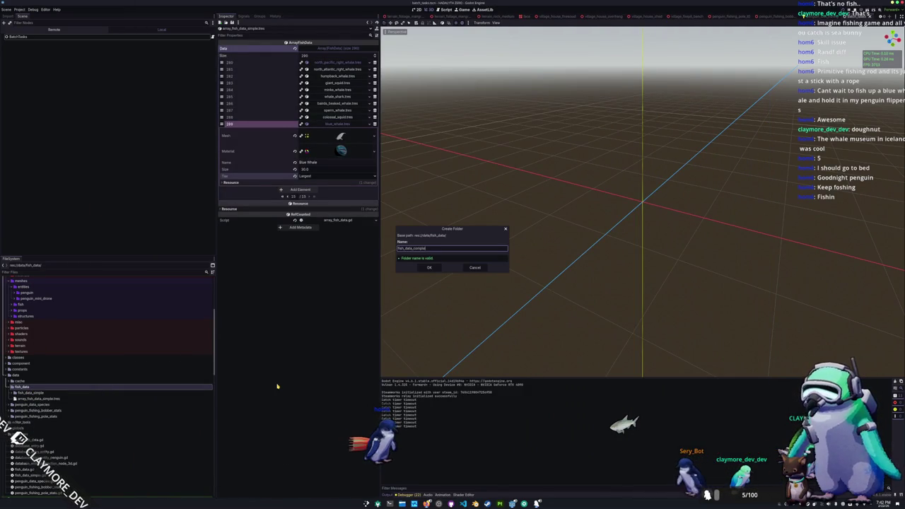
key("Return")
- Create fish_data_complex.gd in resources inheriting FishData, and begin its class_name line
scroll(90, 425, "down", 3)
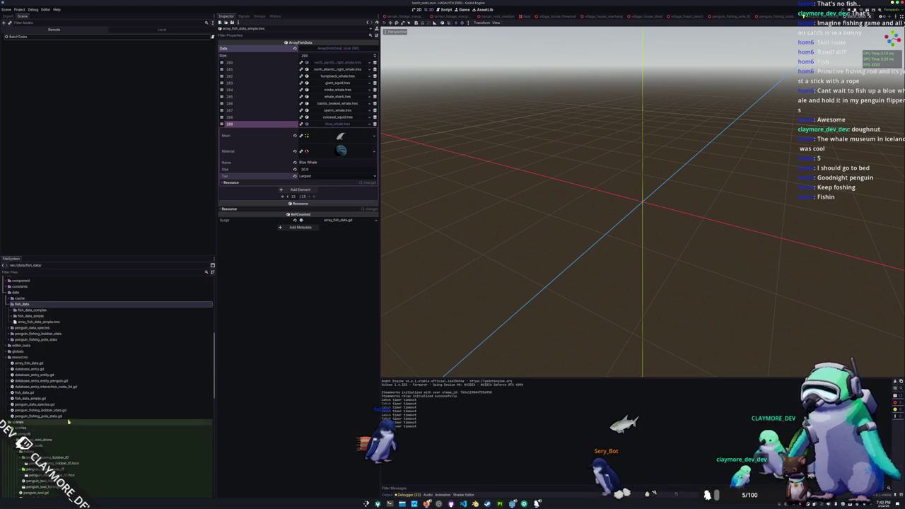
right_click(20, 358)
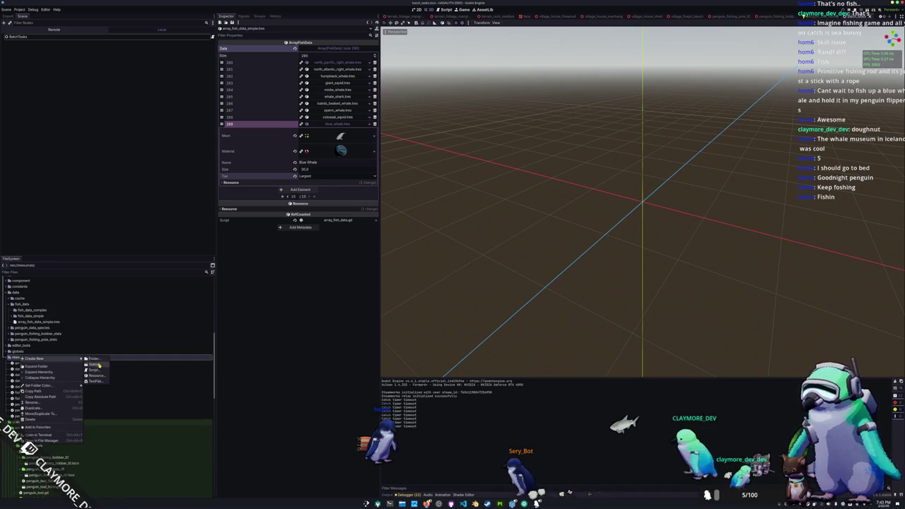
left_click(97, 370)
type("sh_data_complex")
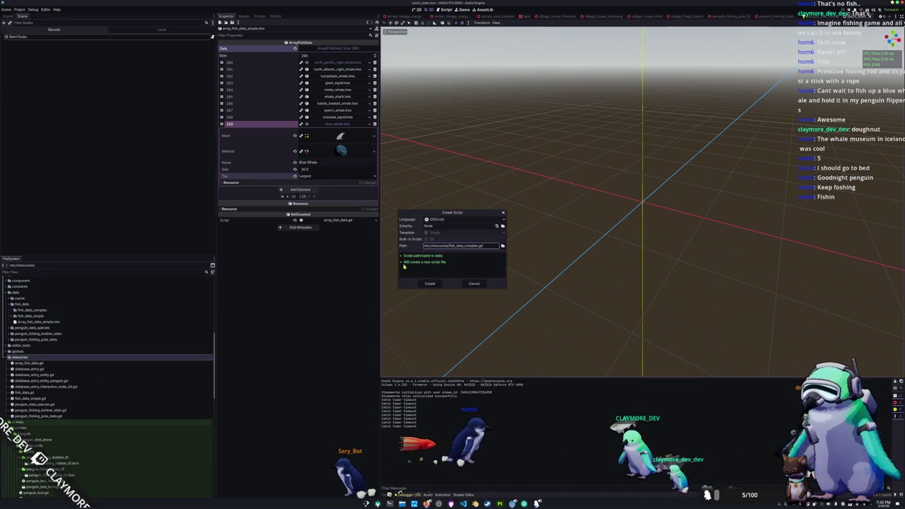
double_click(428, 226)
type("FishData")
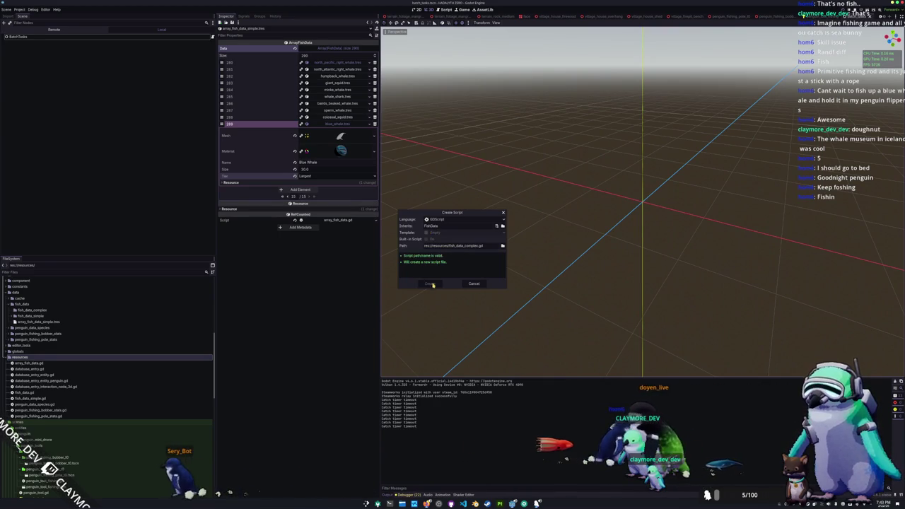
left_click(432, 284)
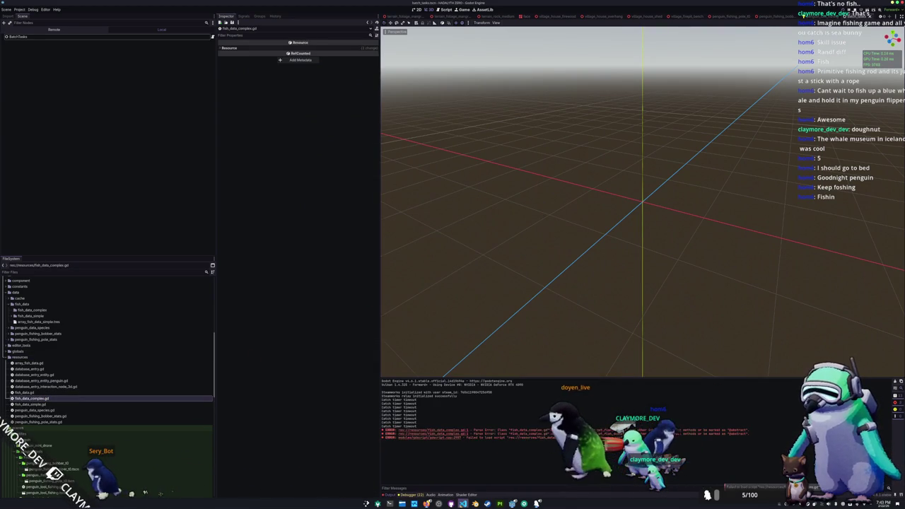
type("class_name FishDataComplex")
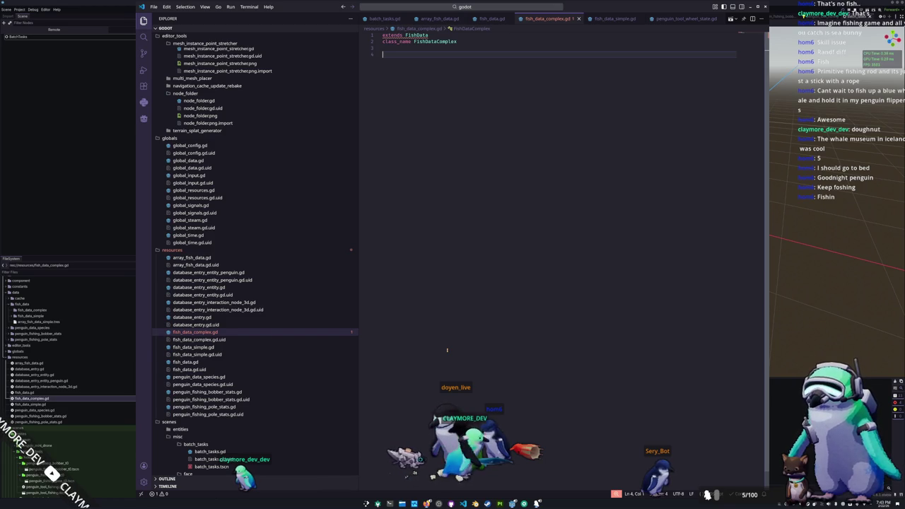
type("port var packed_scene ")
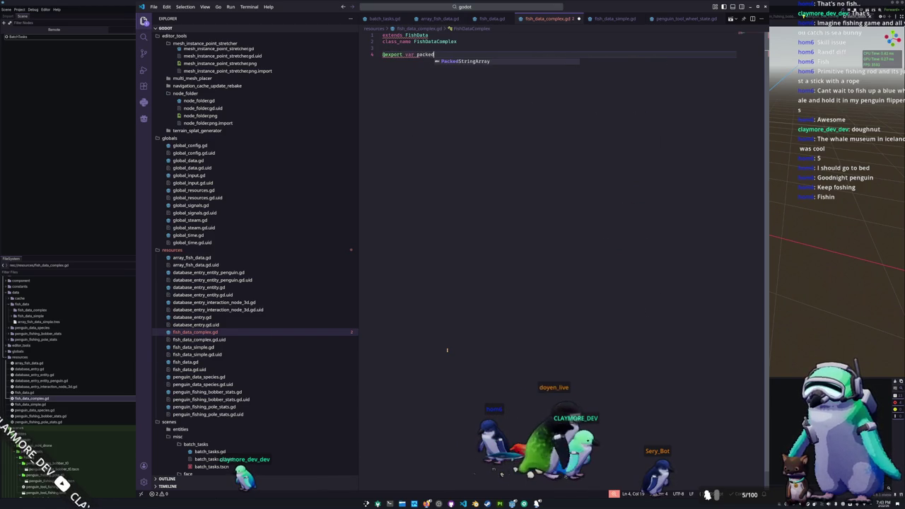
type(": PackedScene")
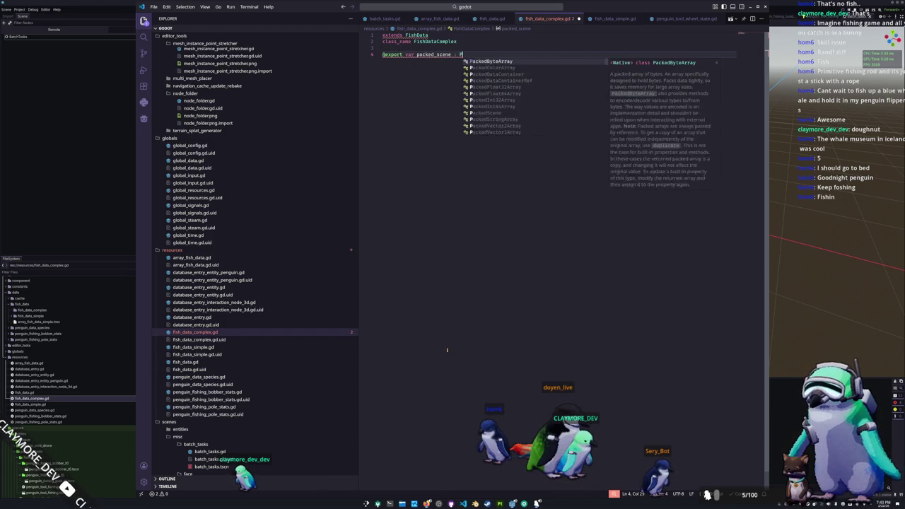
key("Return")
key("Return")
type("func get_")
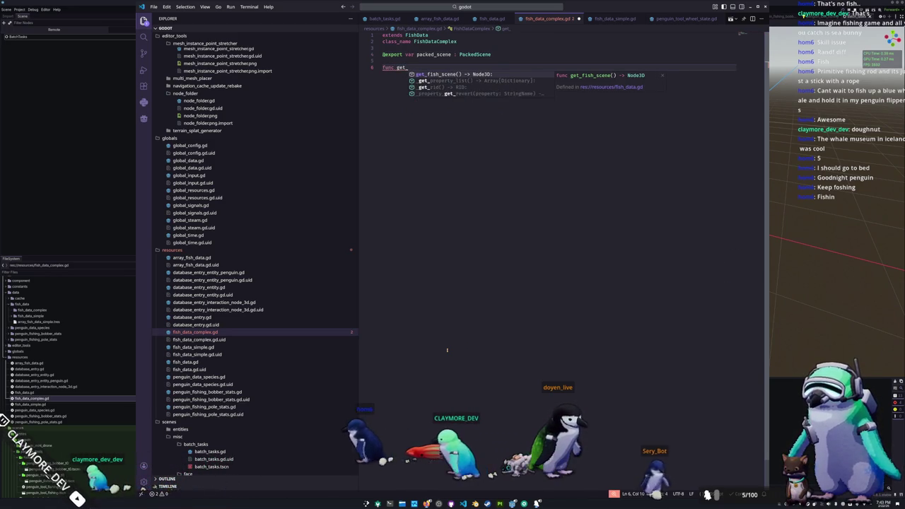
key("Return")
key("Return")
type("return packe")
key("Return")
type(".instna")
key("Return")
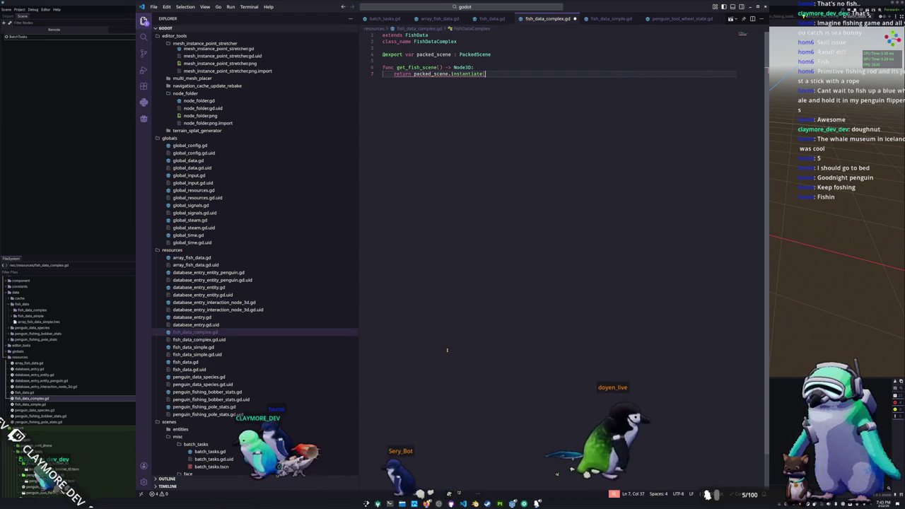
key("Up")
key("Up")
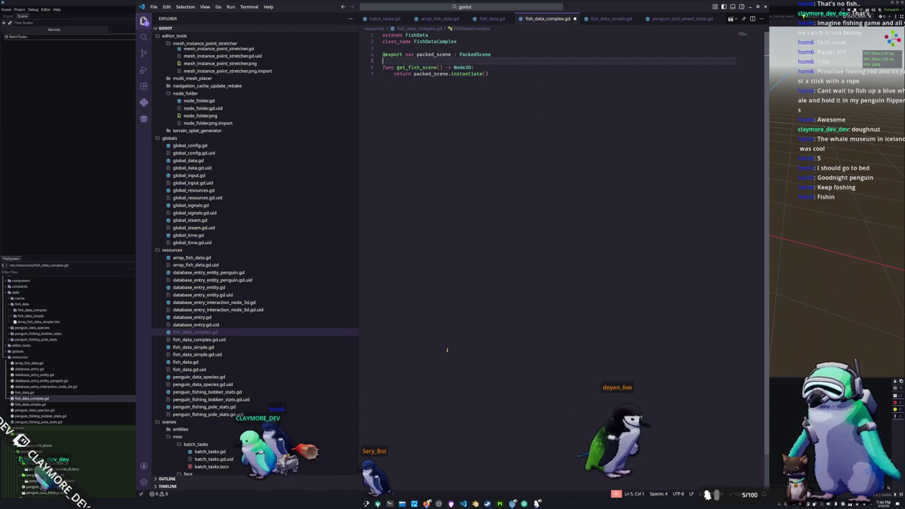
key("alt+Tab")
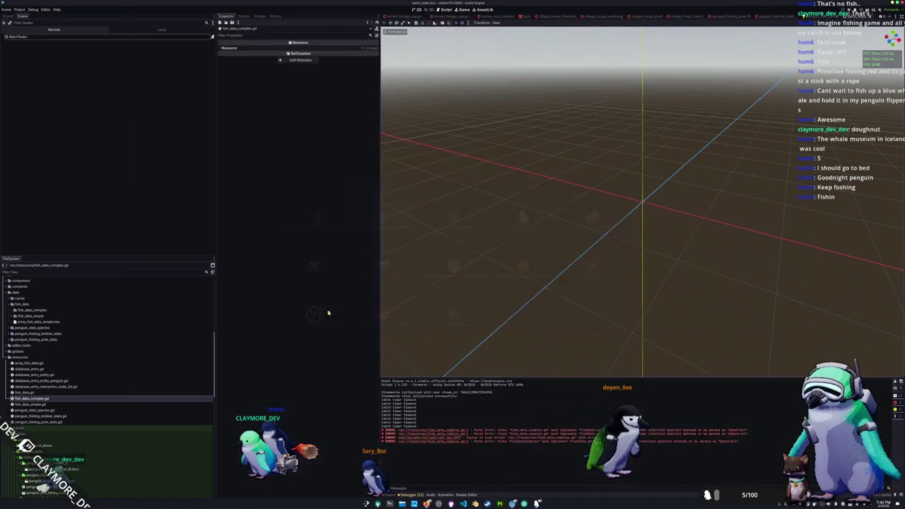
- Create an ArrayFishData resource in fish_data saved as array_fish_data_complex.tres
right_click(32, 305)
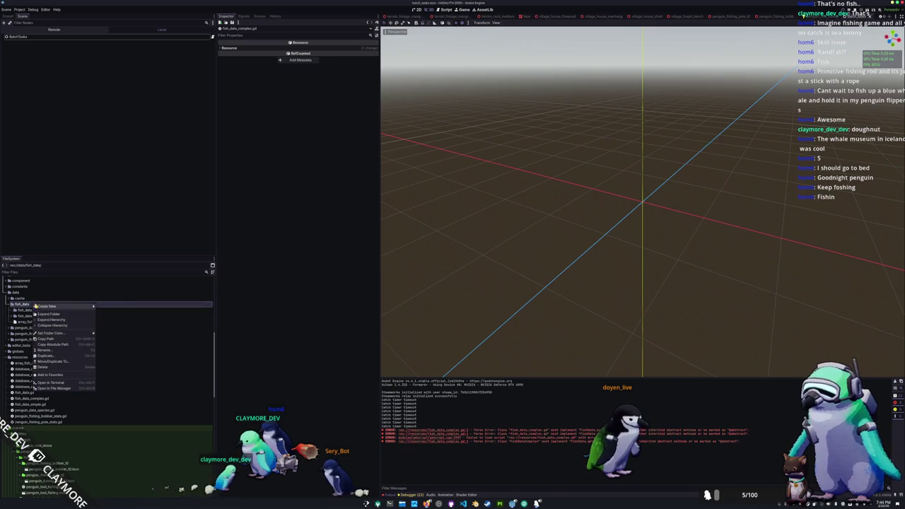
left_click(108, 323)
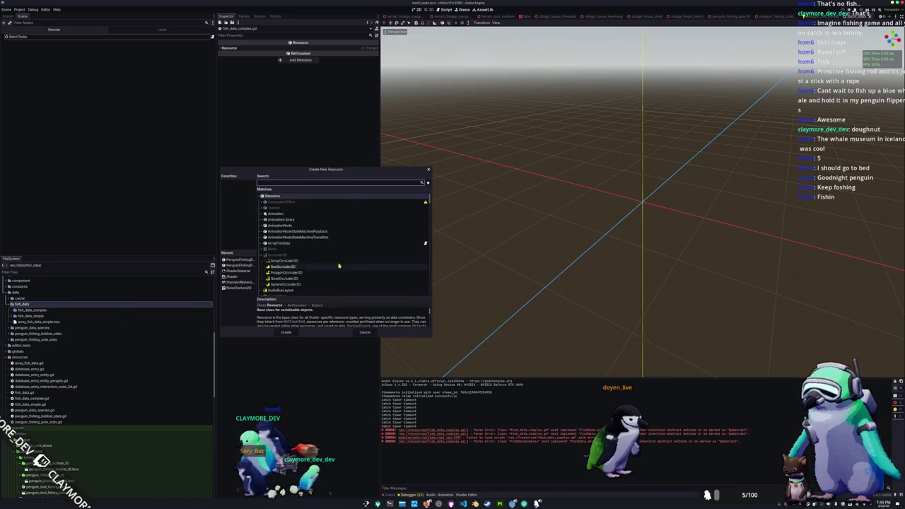
type("fish_data")
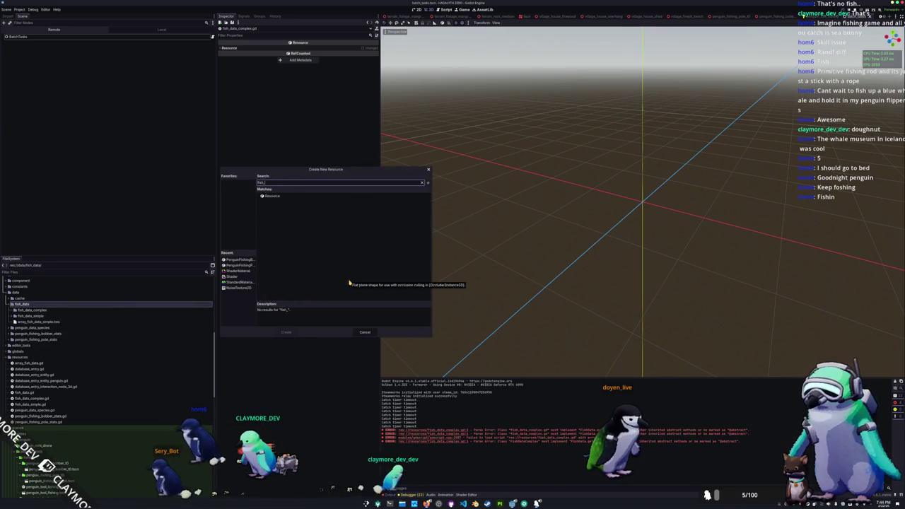
key("BackSpace")
key("BackSpace")
key("BackSpace")
type("data")
key("Return")
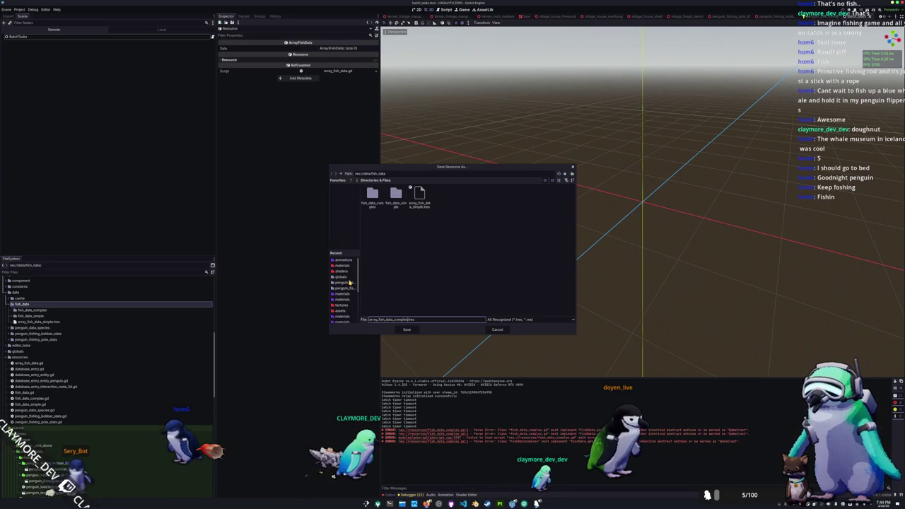
key("Return")
- Inspect the simple and complex fish data resources, then return to fish_data_complex.gd in VS Code
left_click(53, 327)
left_click(54, 322)
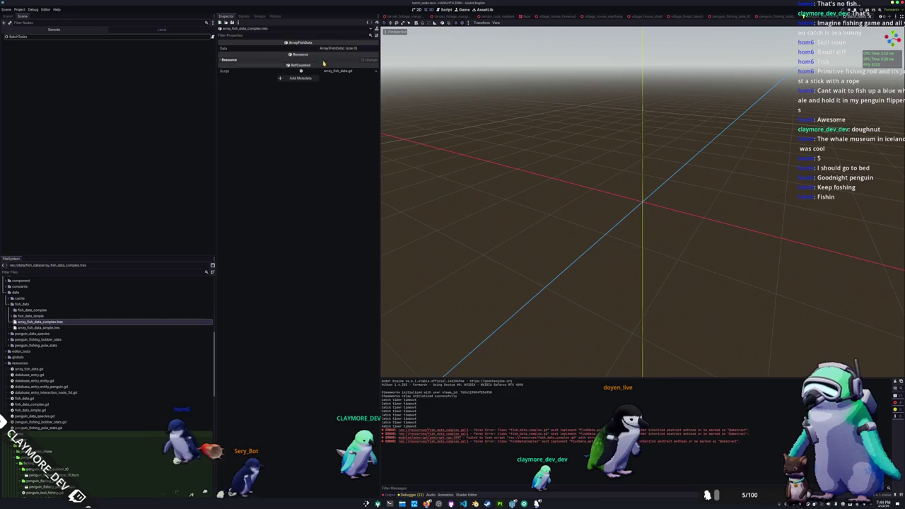
left_click(78, 305)
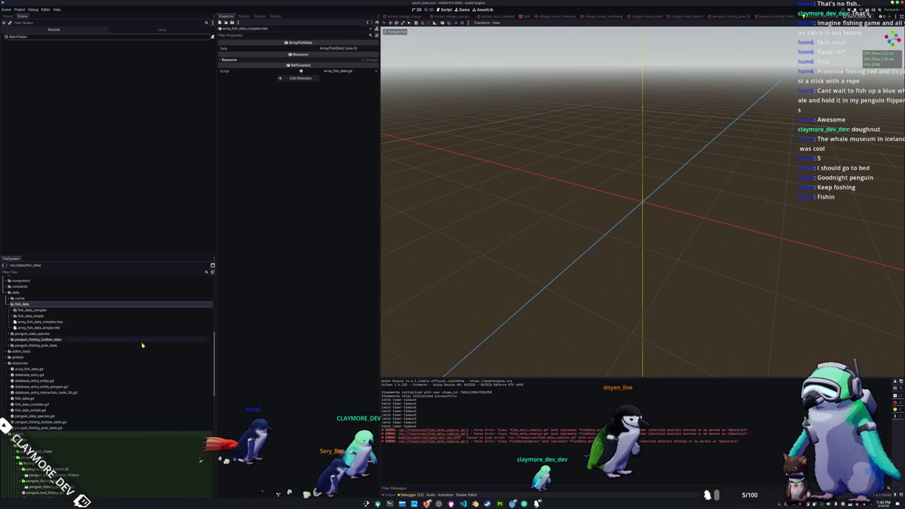
right_click(47, 306)
mouse_move(64, 309)
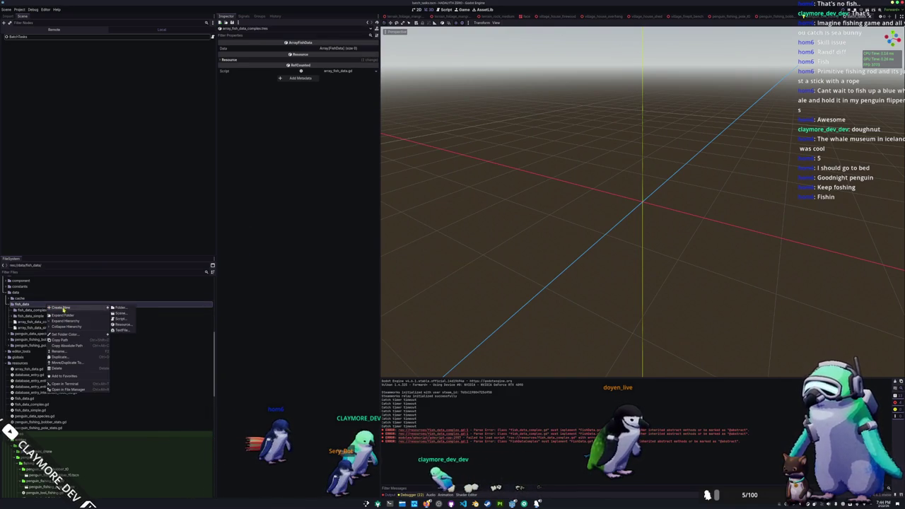
left_click(250, 317)
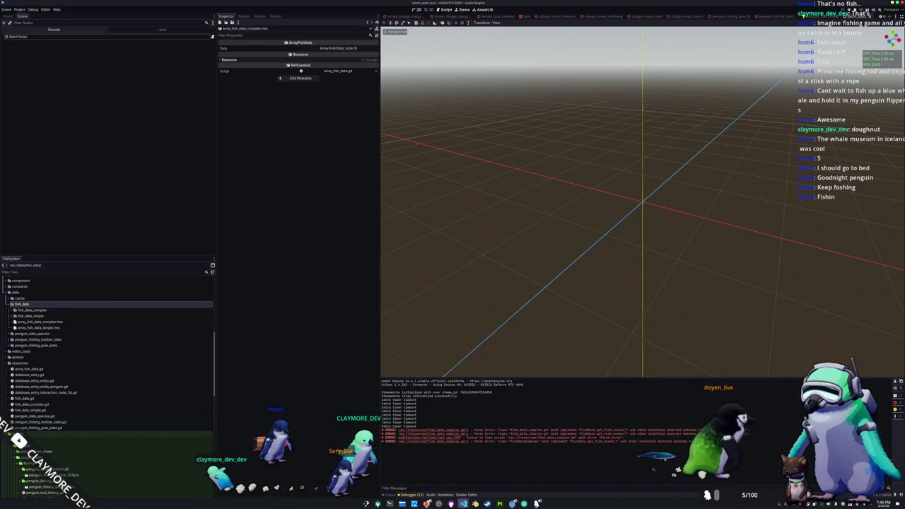
key("alt+Tab")
left_click(523, 136)
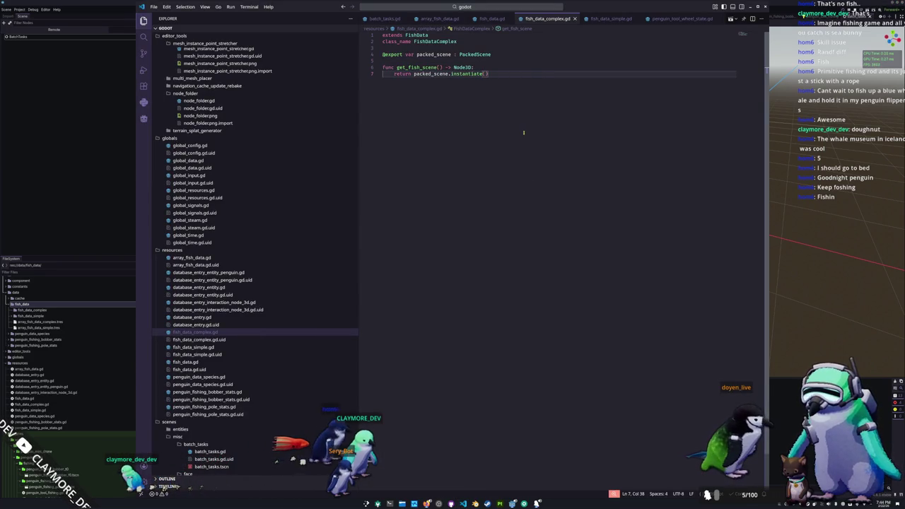
- Create a new file array_array_fish_data.gd in the resources folder
right_click(184, 252)
left_click(198, 256)
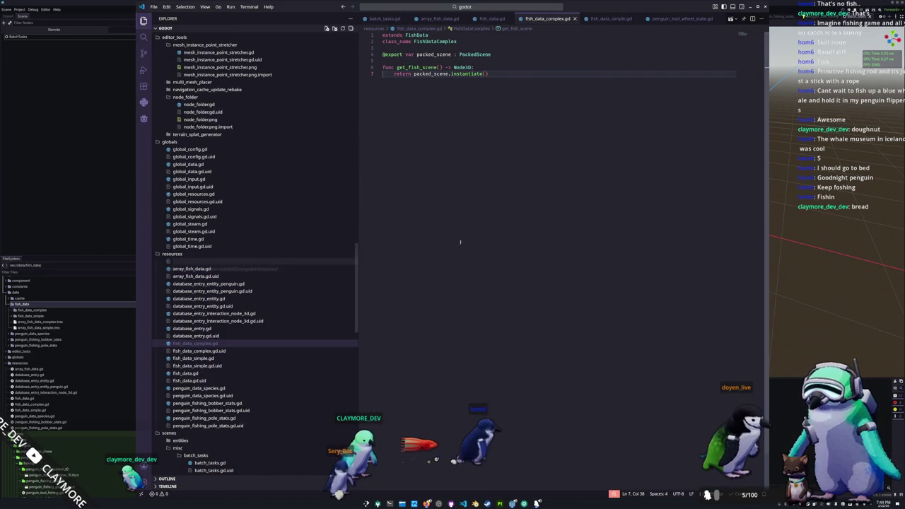
type("arra")
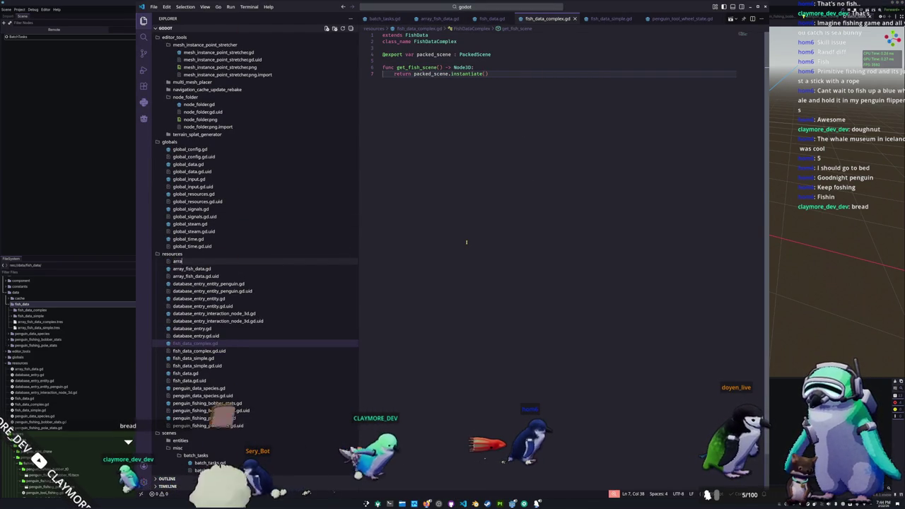
type("y_array_")
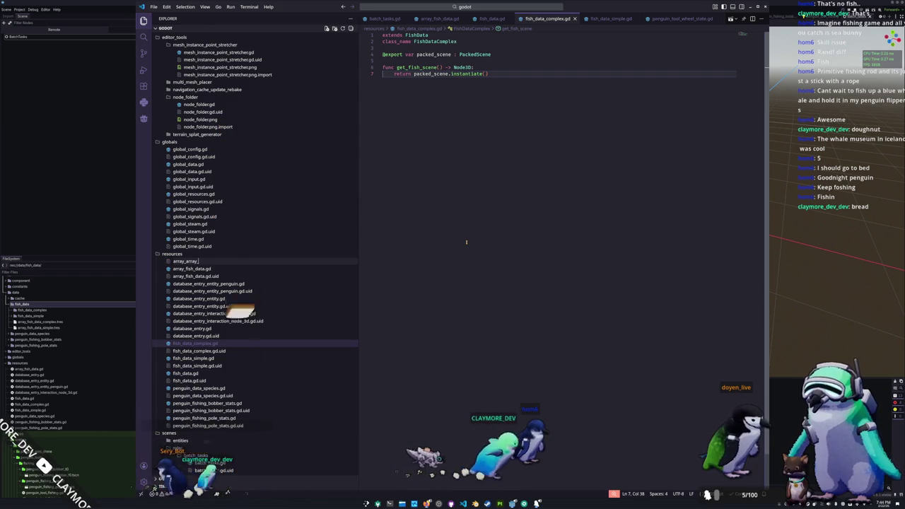
type("fish_data.gd")
key("Return")
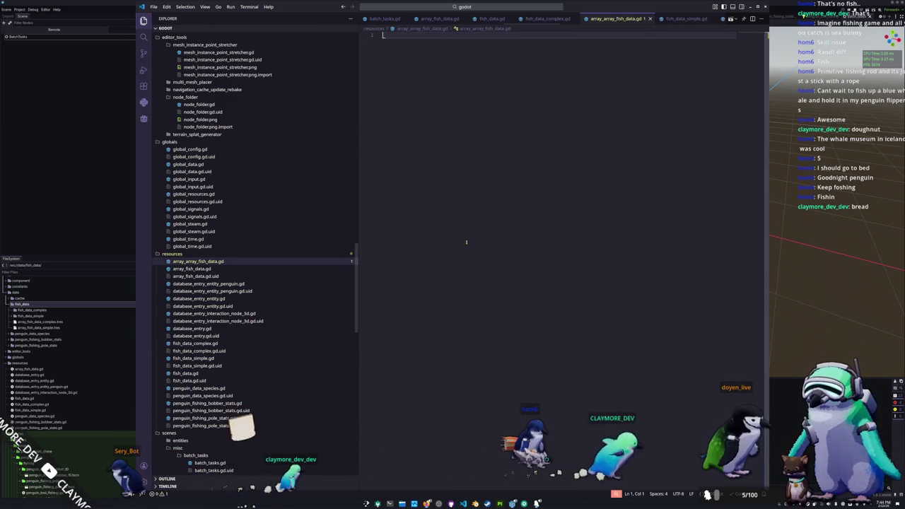
- Write extends Resource, class_name ArrayArrayFishData and var data : Array[ArrayFishData] = []
type("extends Resource")
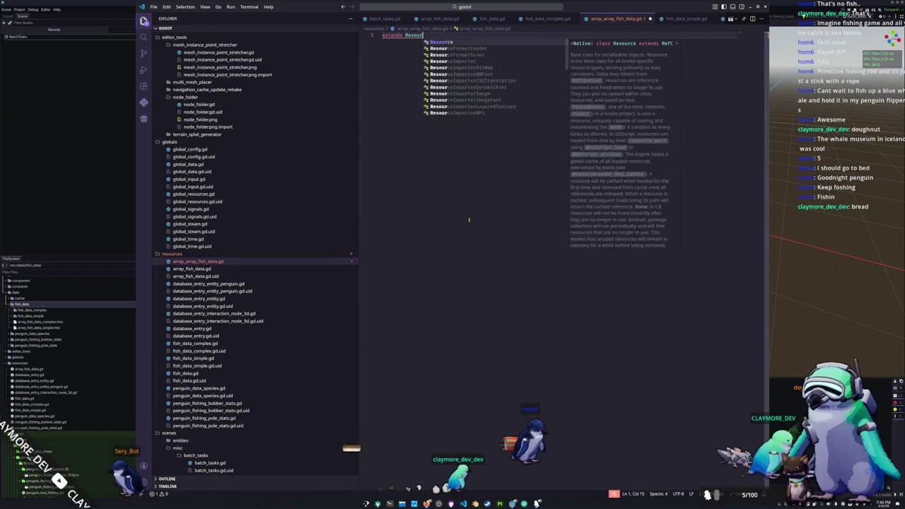
key("Return")
type("class_na")
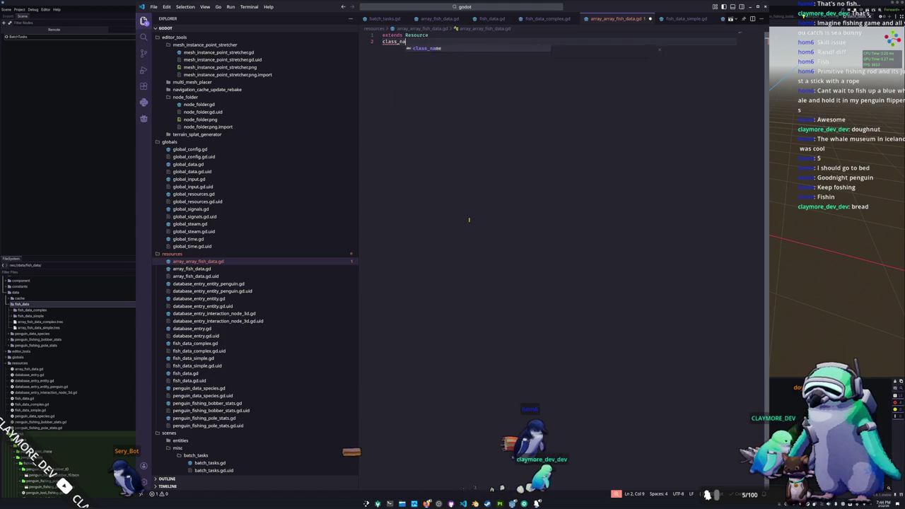
type("me ArrayArrayFishData")
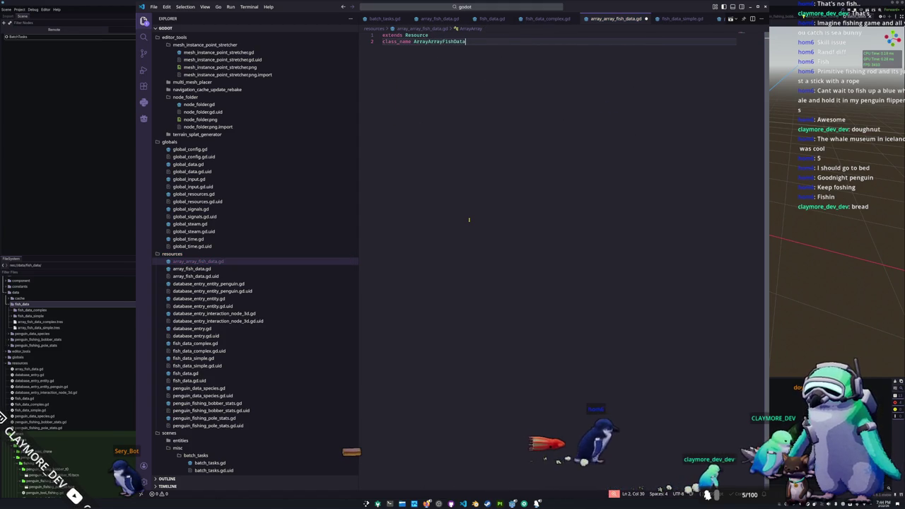
key("Return")
key("Return")
type("var data : A")
type("rray[Fish")
key("BackSpace")
key("BackSpace")
key("BackSpace")
type("Array")
key("Return")
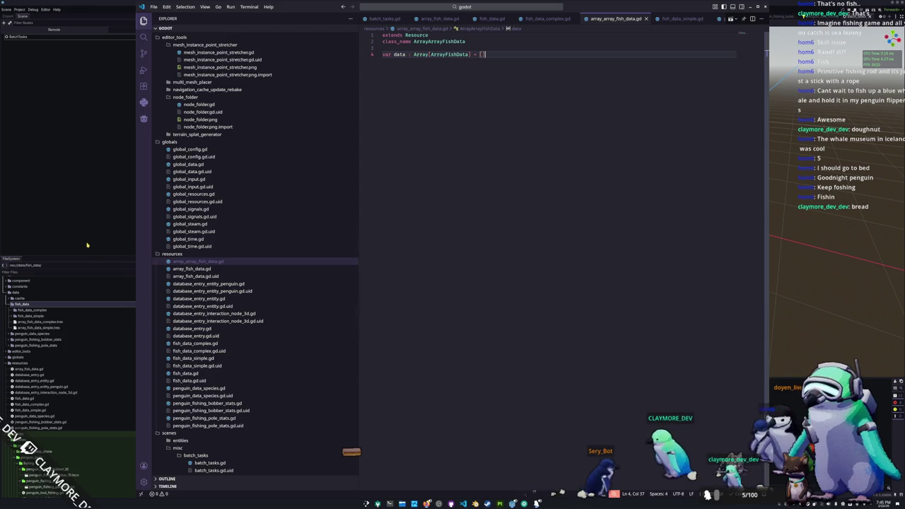
left_click(71, 291)
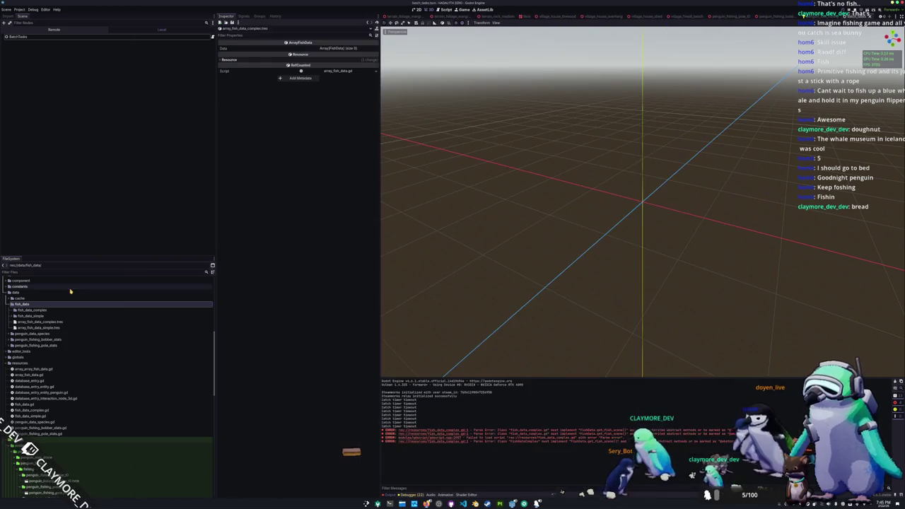
- Create and save a new array_array_fish_data.tres resource in the fish_data folder
left_click(40, 316)
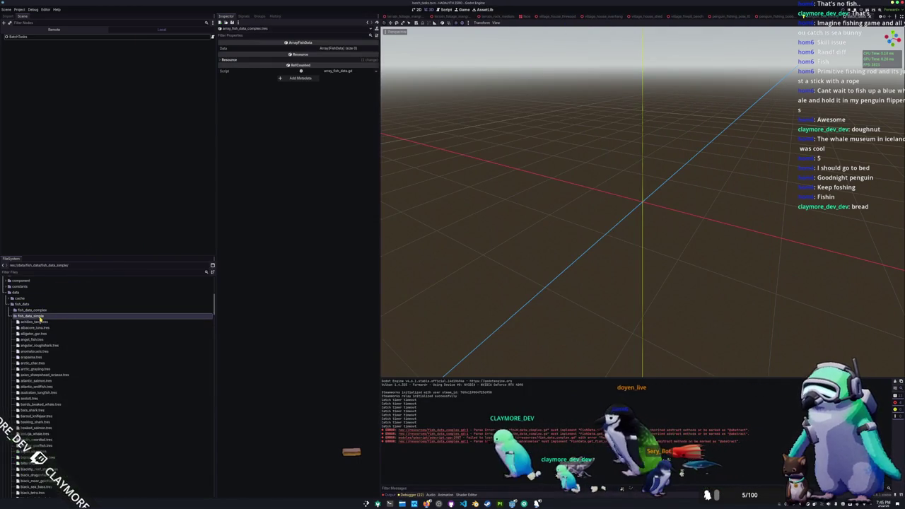
right_click(29, 304)
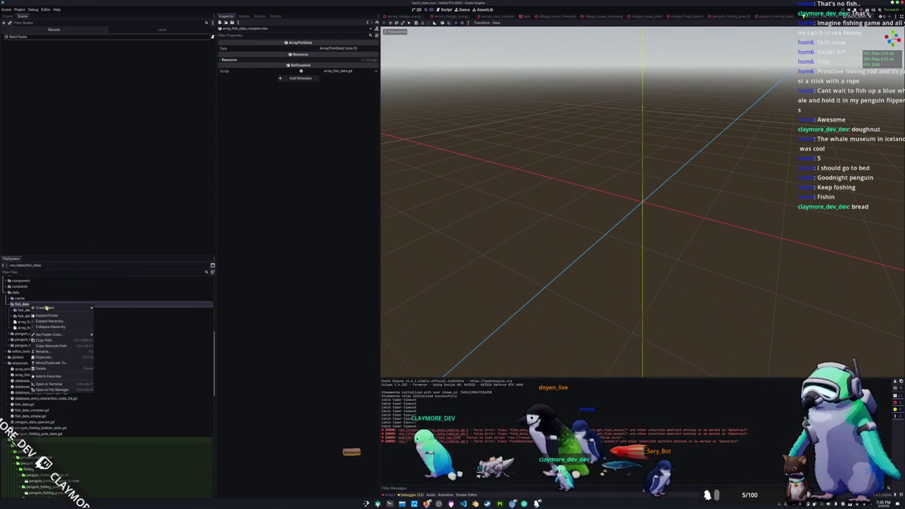
mouse_move(85, 308)
left_click(104, 325)
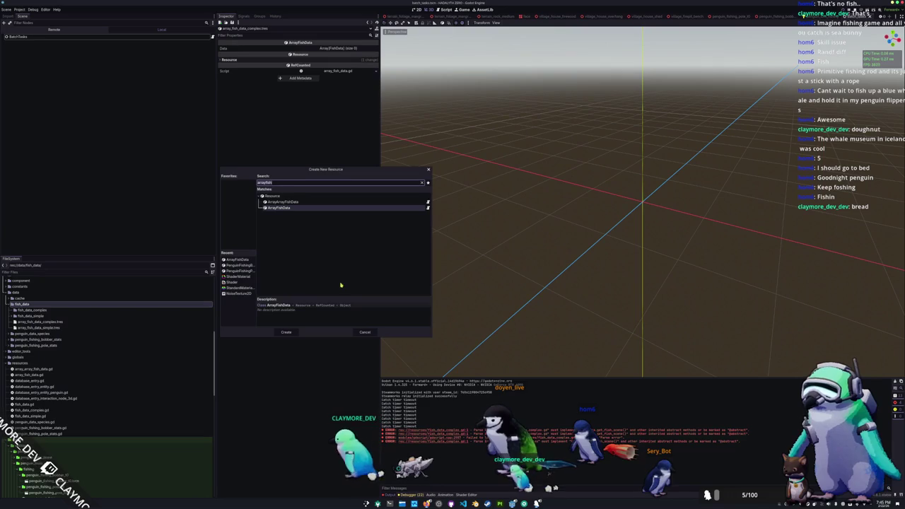
left_click(286, 332)
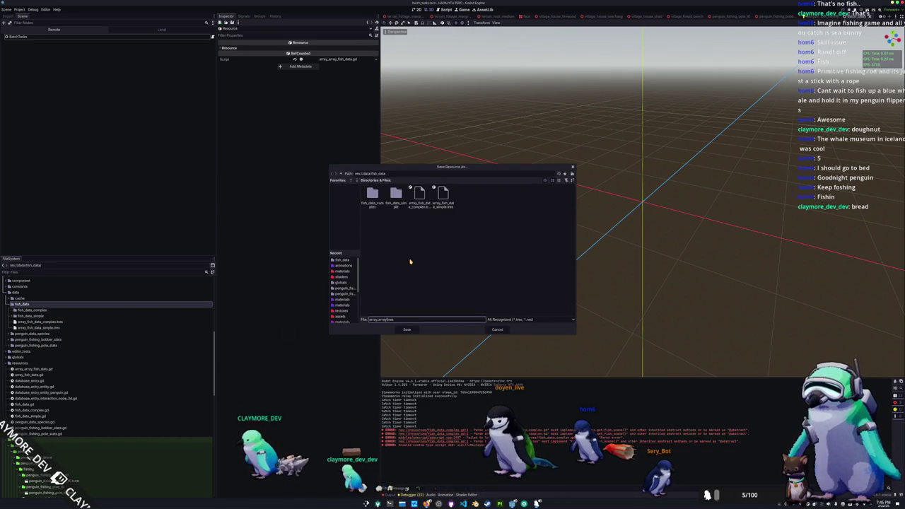
left_click(406, 331)
left_click(53, 322)
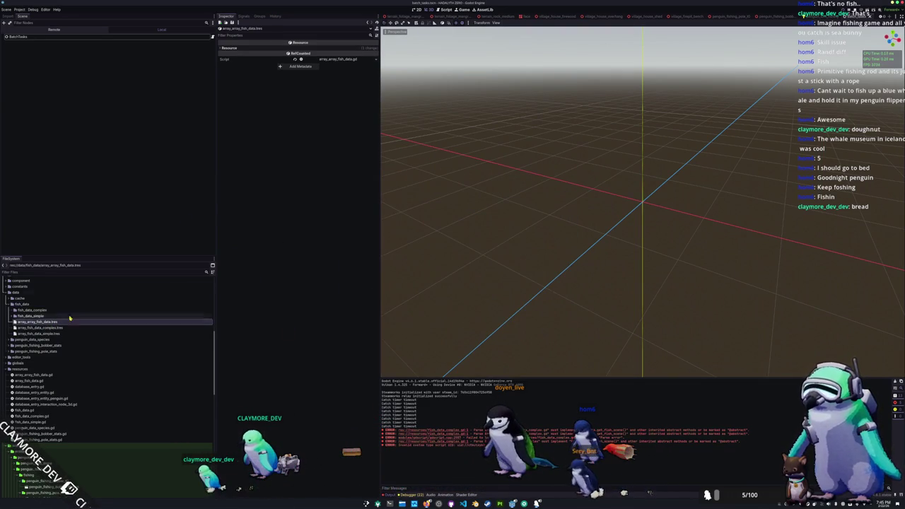
left_click(462, 504)
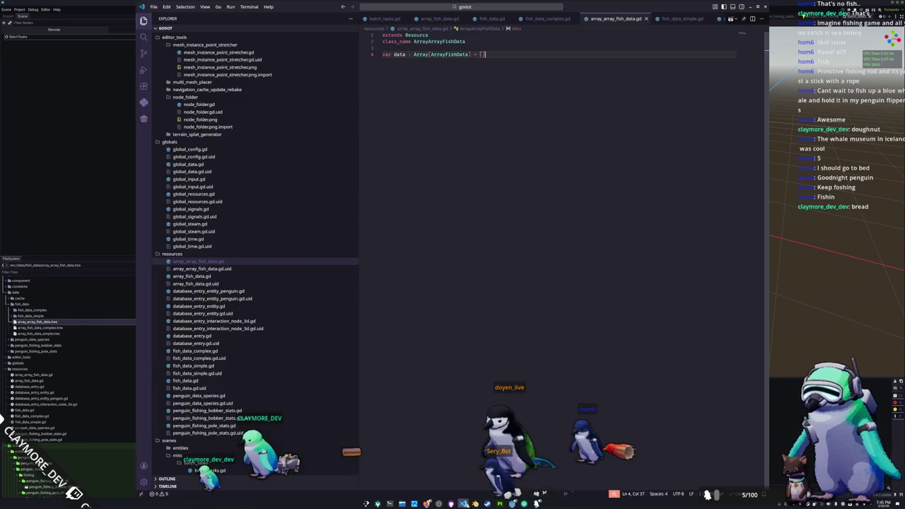
left_click(397, 41)
key("Down")
key("Down")
key("Home")
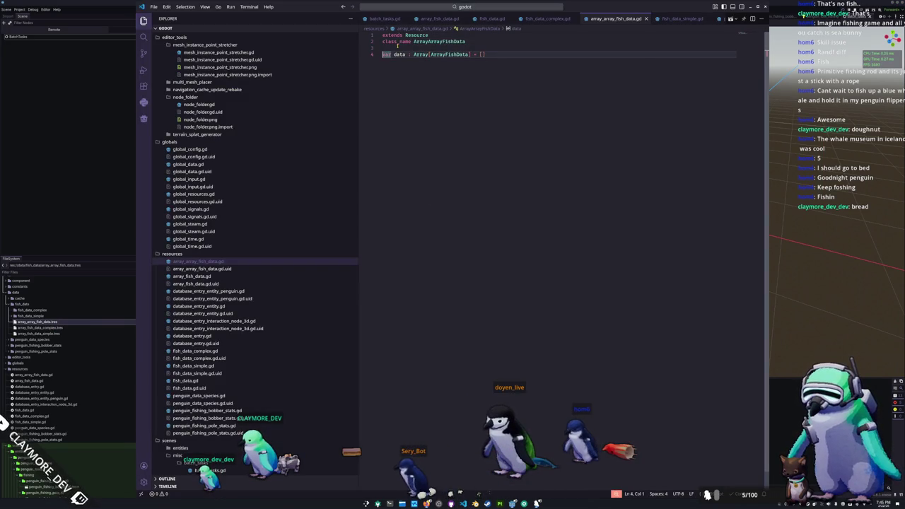
type("@export")
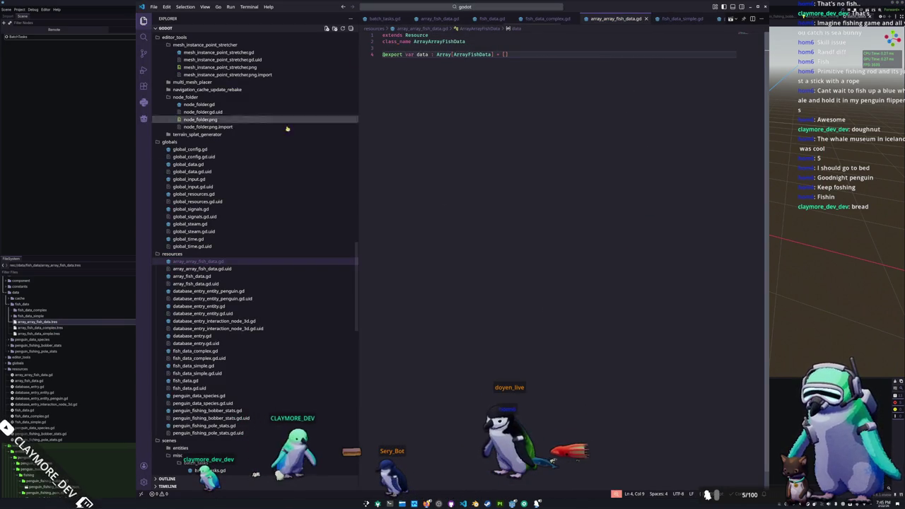
left_click(91, 214)
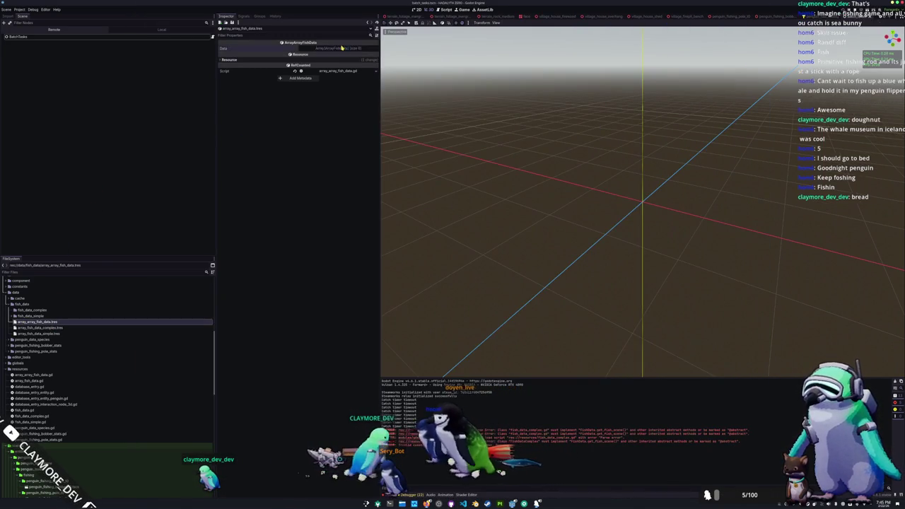
- Drag array_fish_data_complex.tres into the Data array of array_array_fish_data.tres
mouse_move(38, 328)
left_mouse_down()
mouse_move(326, 63)
mouse_move(50, 334)
mouse_move(74, 325)
mouse_move(326, 62)
left_mouse_up()
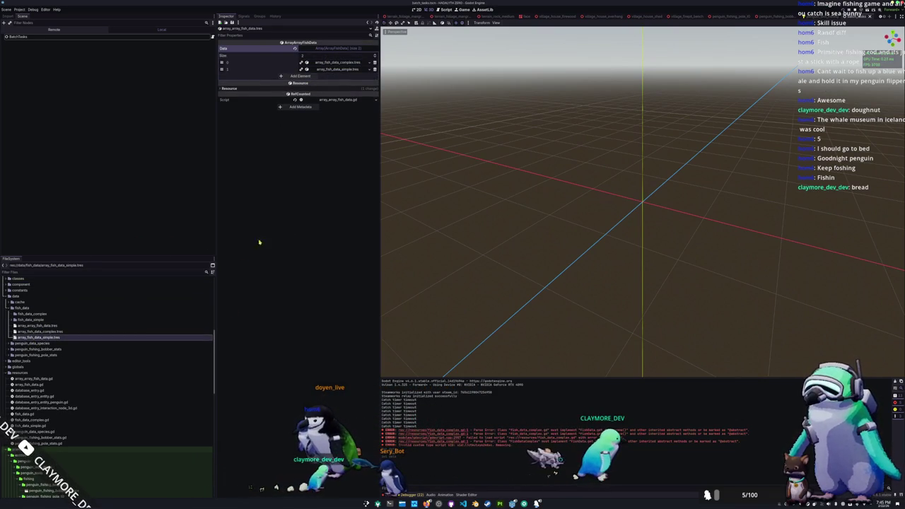
key("alt+Tab")
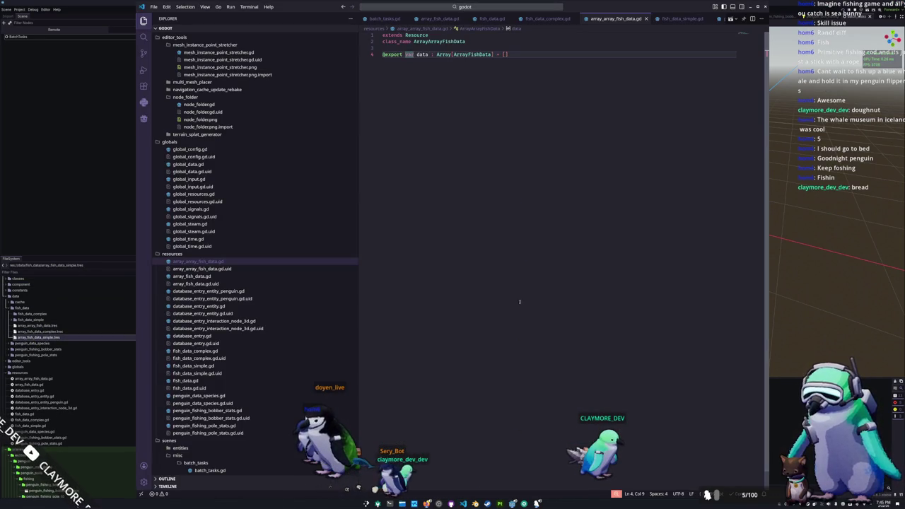
- Collapse the mesh_instance_point_stretcher, node_folder and states folders, then open global_resources.gd
scroll(219, 234, "up", 6)
left_click(200, 177)
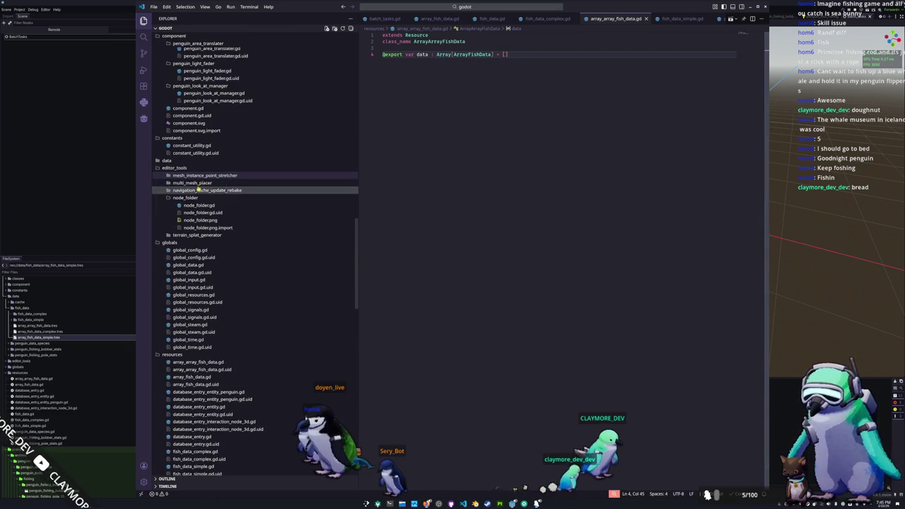
left_click(189, 198)
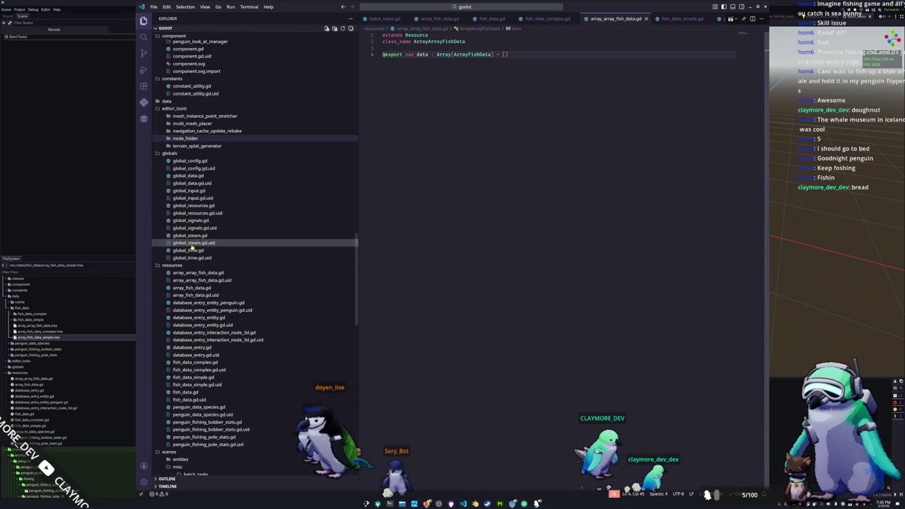
scroll(191, 299, "down", 3)
scroll(191, 300, "down", 4)
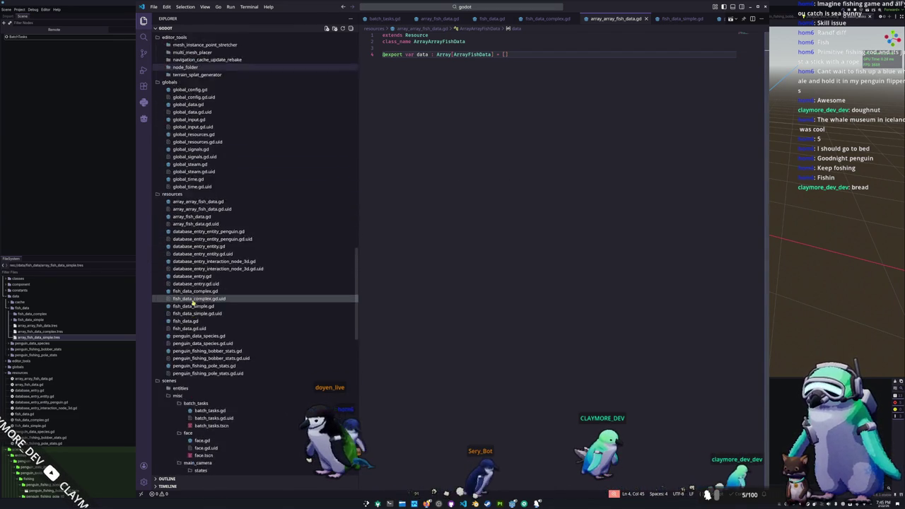
left_click(188, 305)
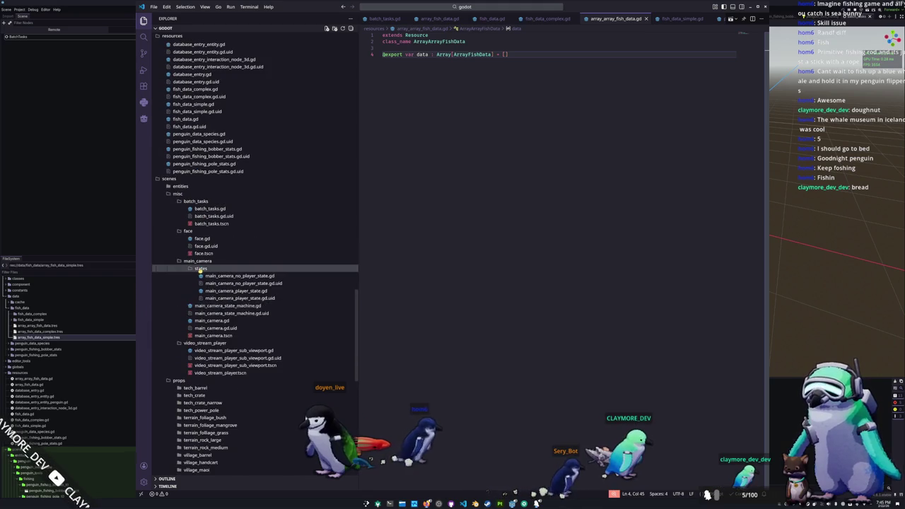
scroll(192, 287, "up", 2)
scroll(192, 286, "up", 5)
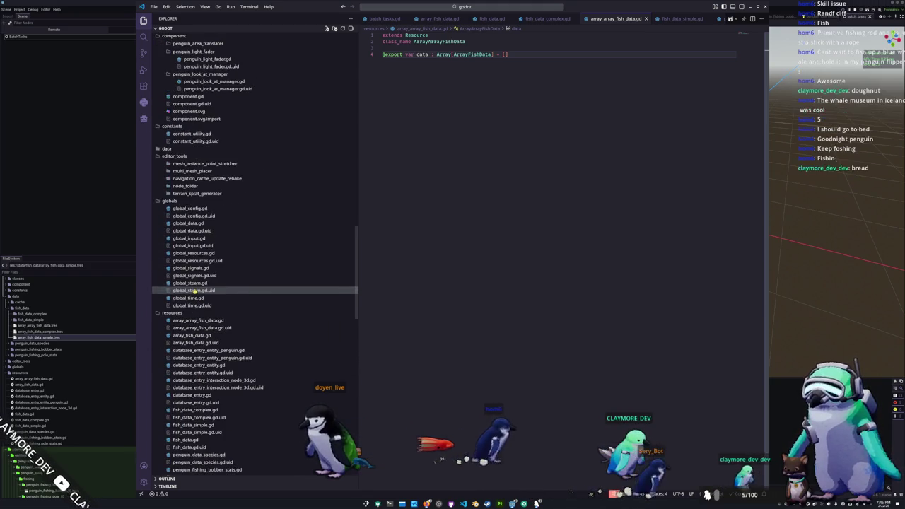
left_click(205, 253)
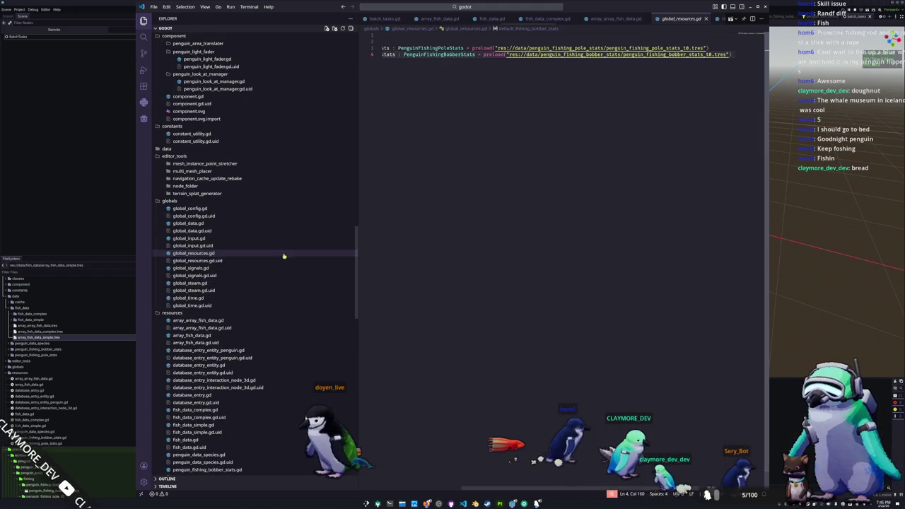
key("Return")
key("Return")
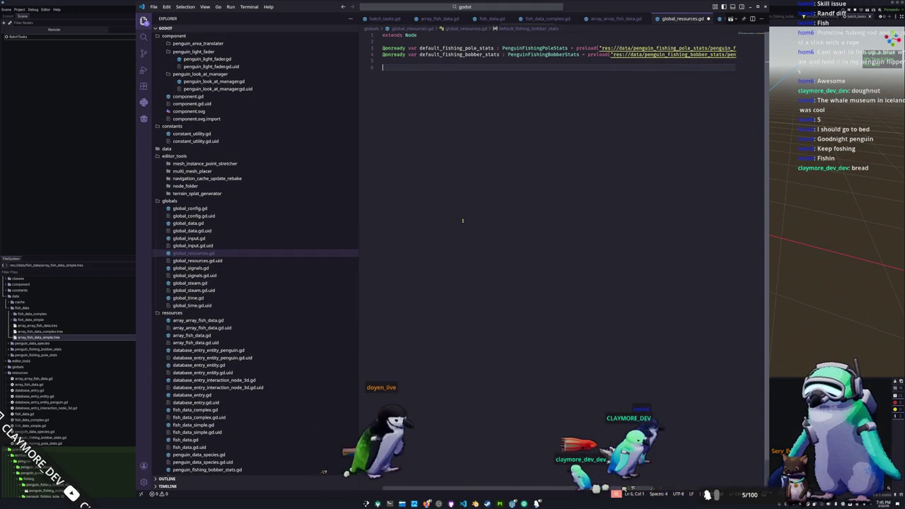
type("@onre")
type("var fis")
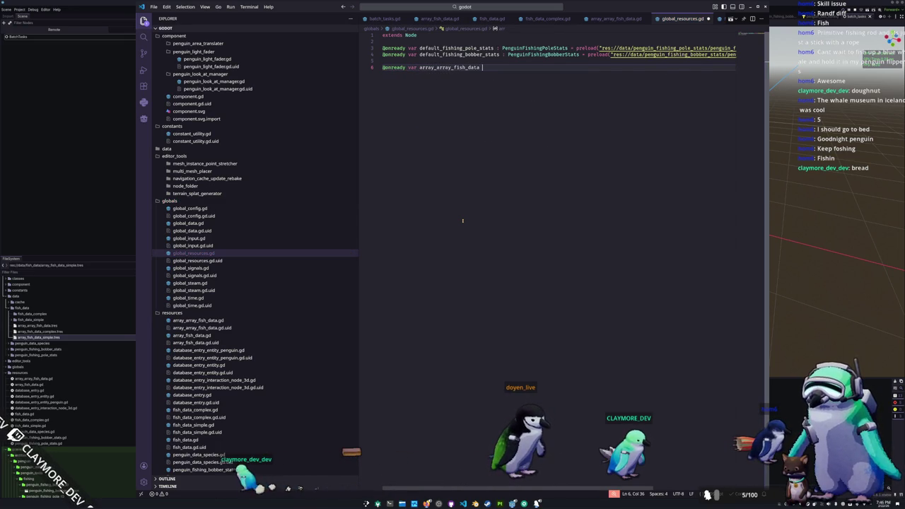
type("Fish")
key("BackSpace")
key("BackSpace")
key("BackSpace")
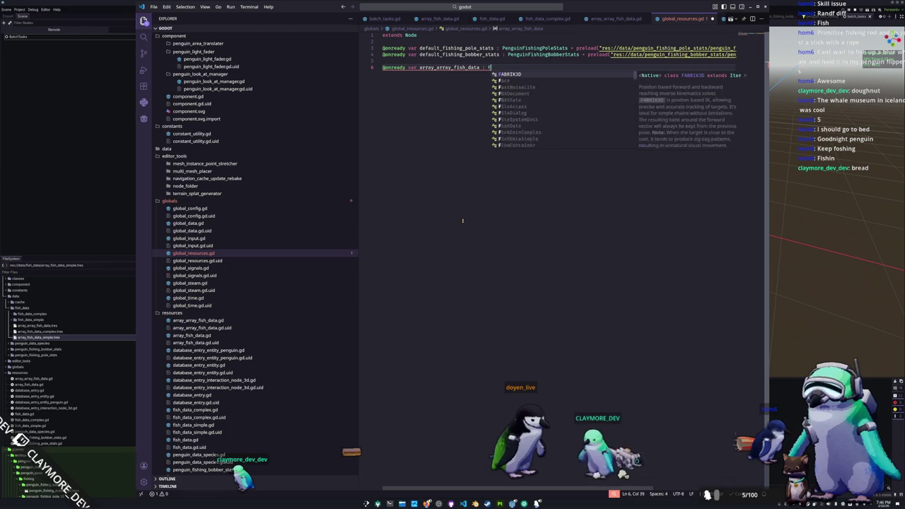
type("Arr")
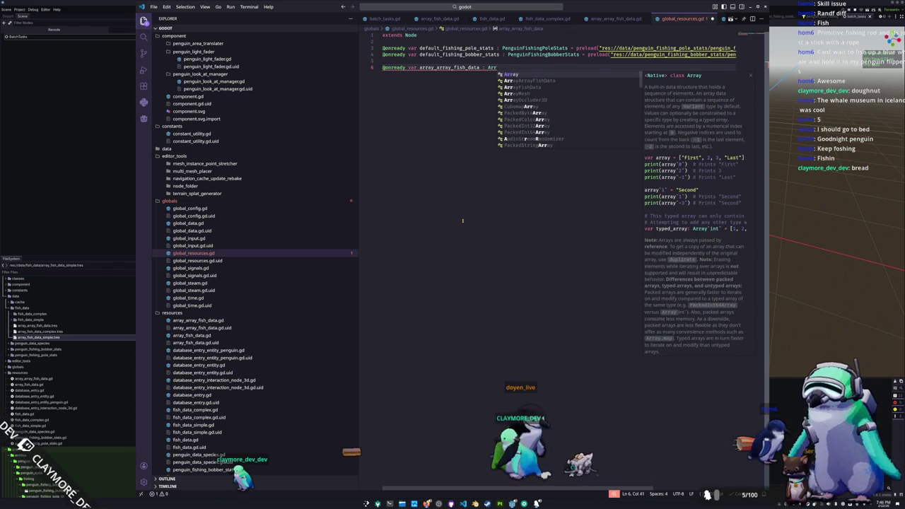
key("Down")
key("Return")
type("relo")
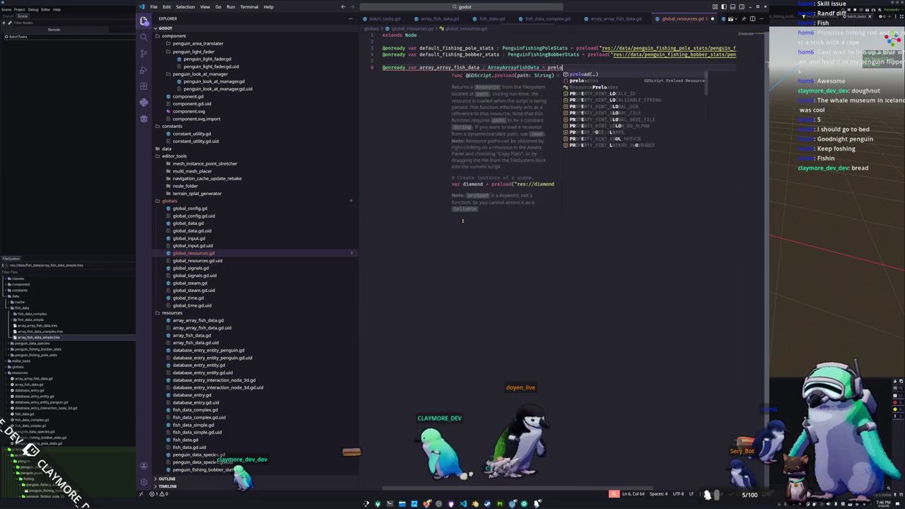
type("ad(\"res")
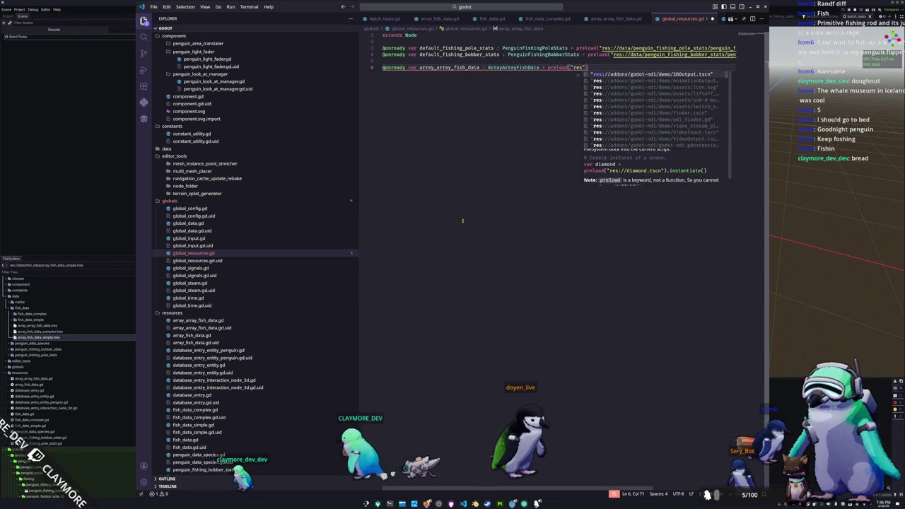
type("://Arra")
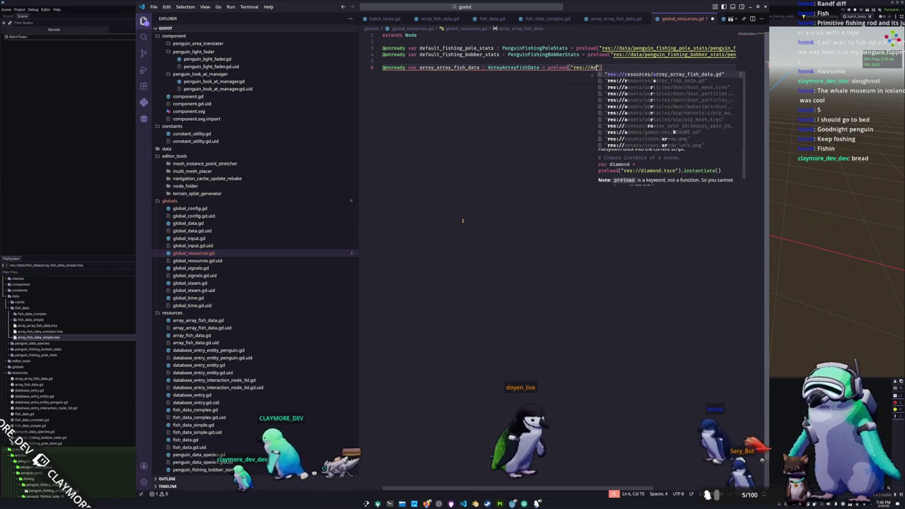
type("y_array_fish_data.gd")
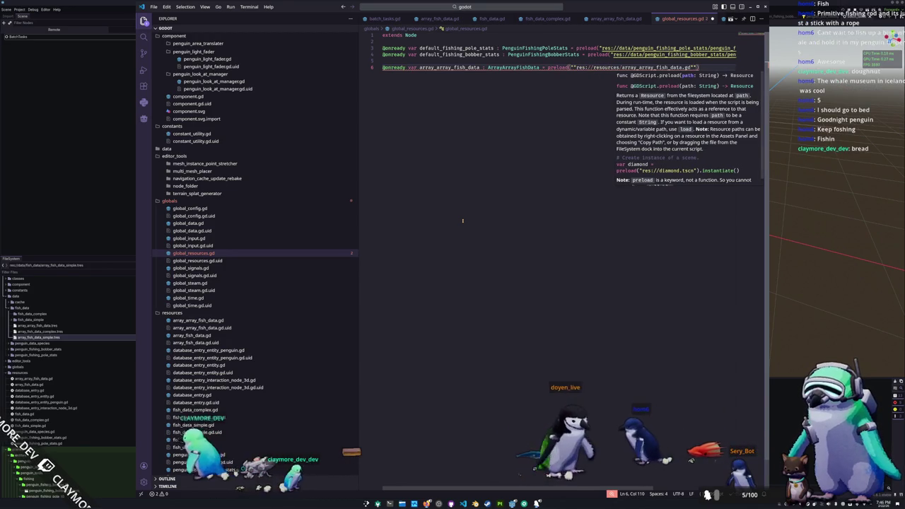
key("BackSpace")
key("BackSpace")
key("BackSpace")
type("data/fish")
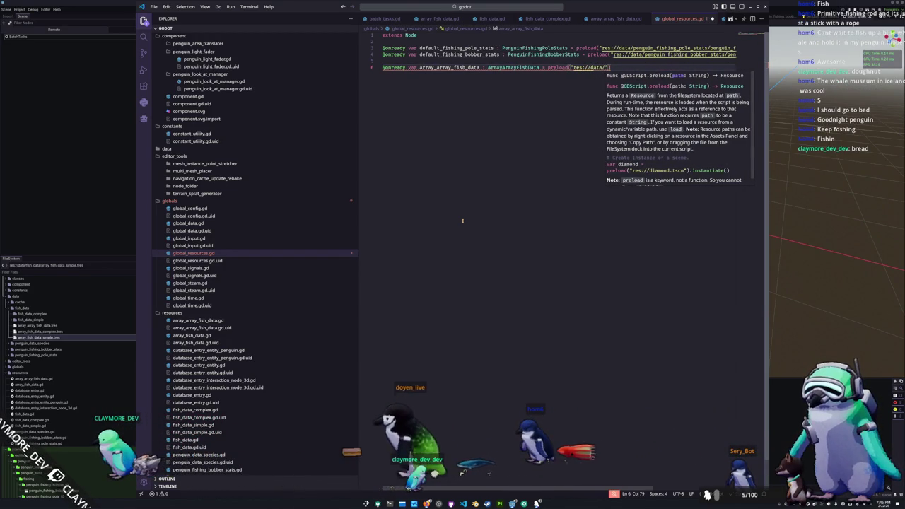
type("_data/array")
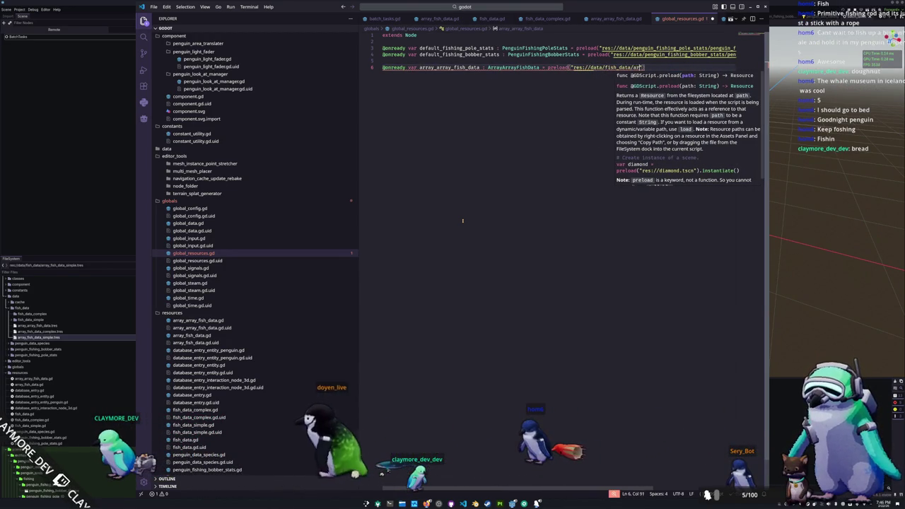
type("_array_fish_data")
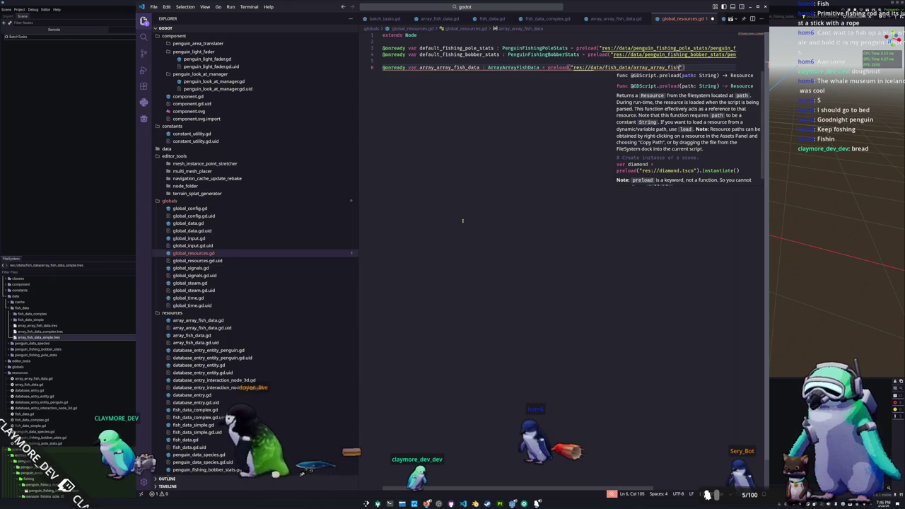
type(".tres")
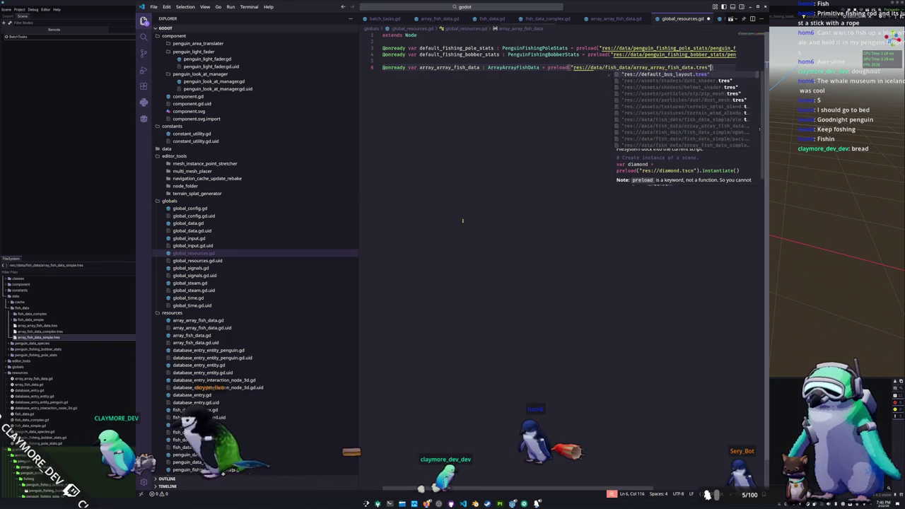
type("\"")
key("alt+Tab")
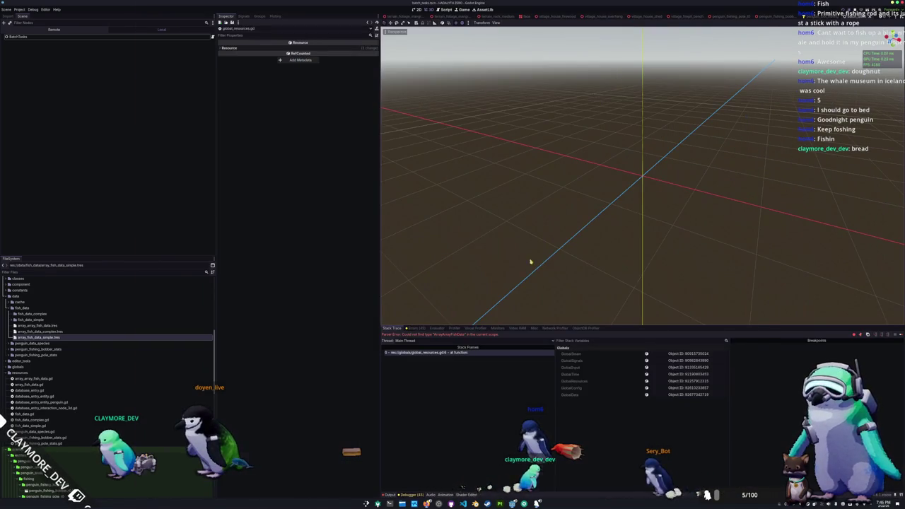
- Add blank lines below the preload, then run and close the game from Godot
key("alt+Tab")
mouse_move(646, 69)
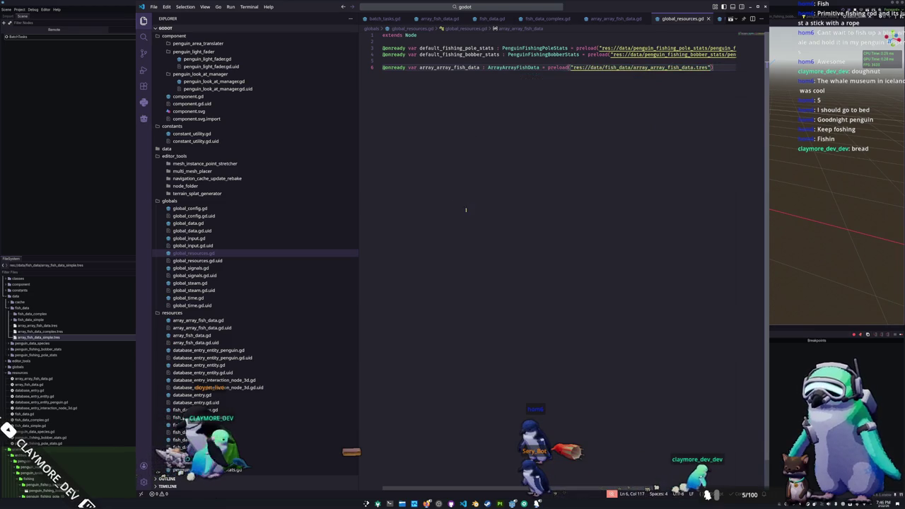
key("Return")
key("Return")
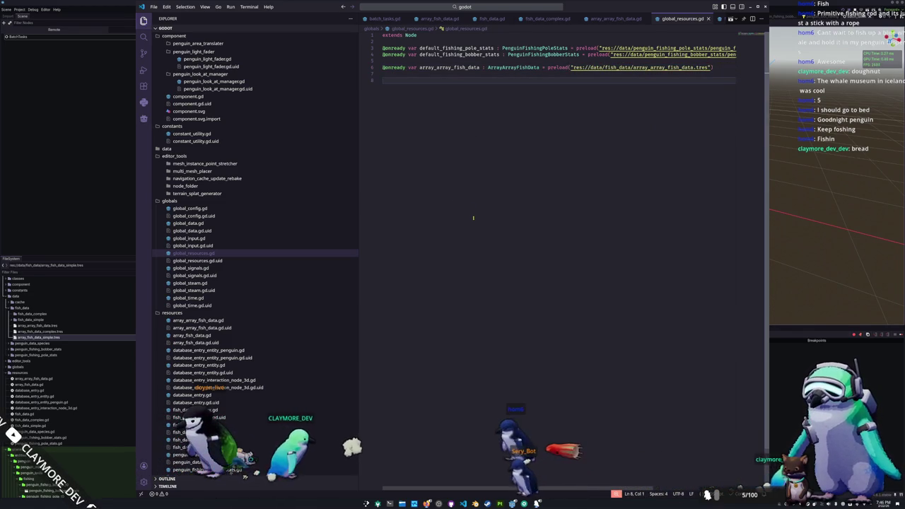
key("alt+Tab")
key("F5")
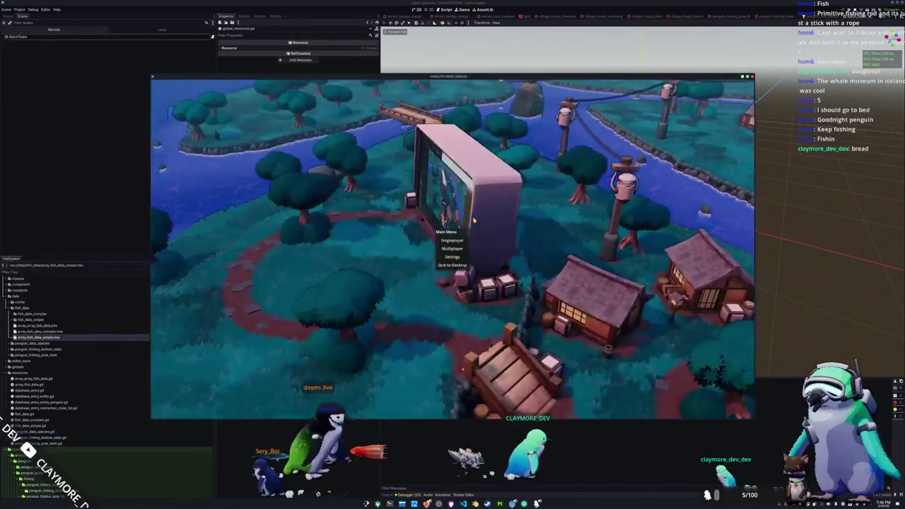
left_click(453, 265)
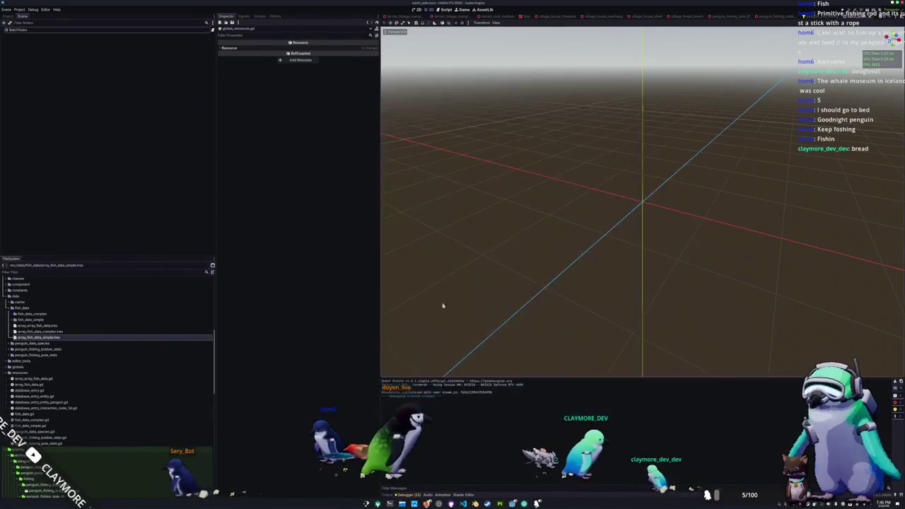
- Start a func _ready() -> void: declaration on a new line via autocomplete
key("alt+Tab")
key("Return")
type("nc _r")
key("Return")
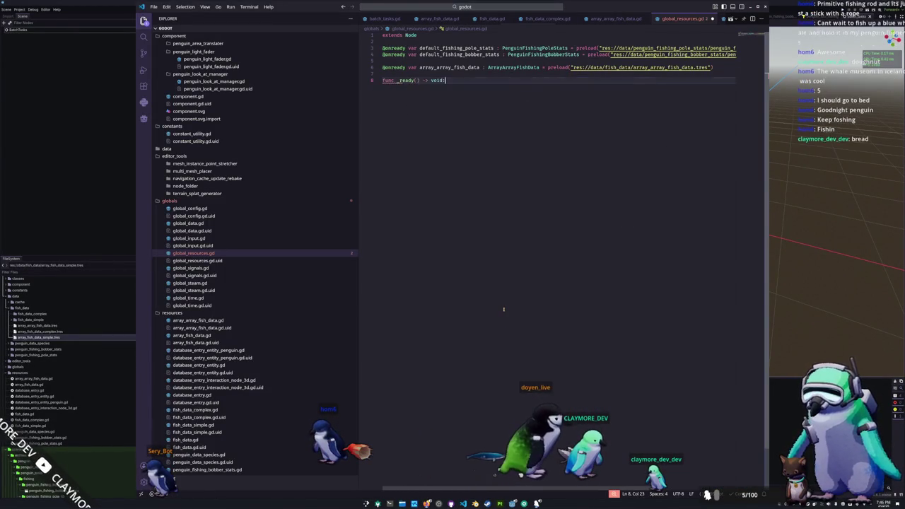
- Declare var fish_data : Dictionary[int, FishData] = {} and delete pass from _ready
key("BackSpace")
key("BackSpace")
key("BackSpace")
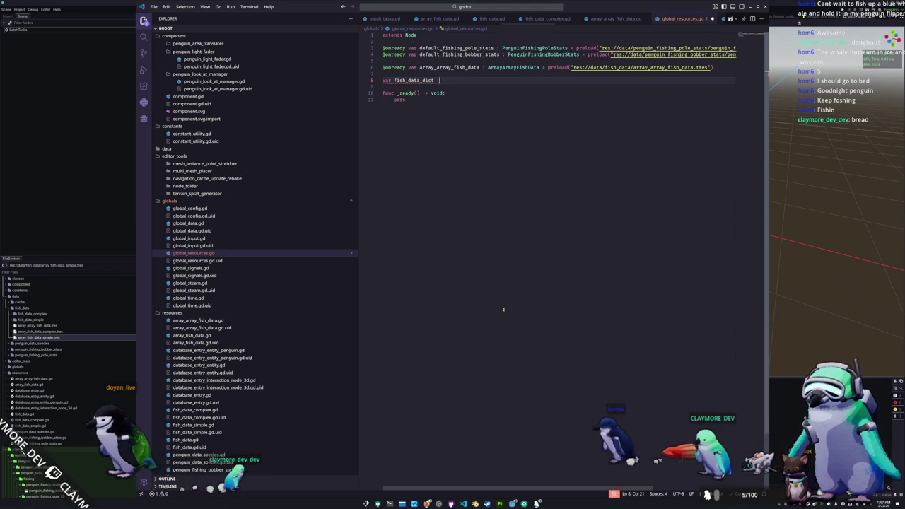
key("BackSpace")
key("BackSpace")
key("BackSpace")
type(": ")
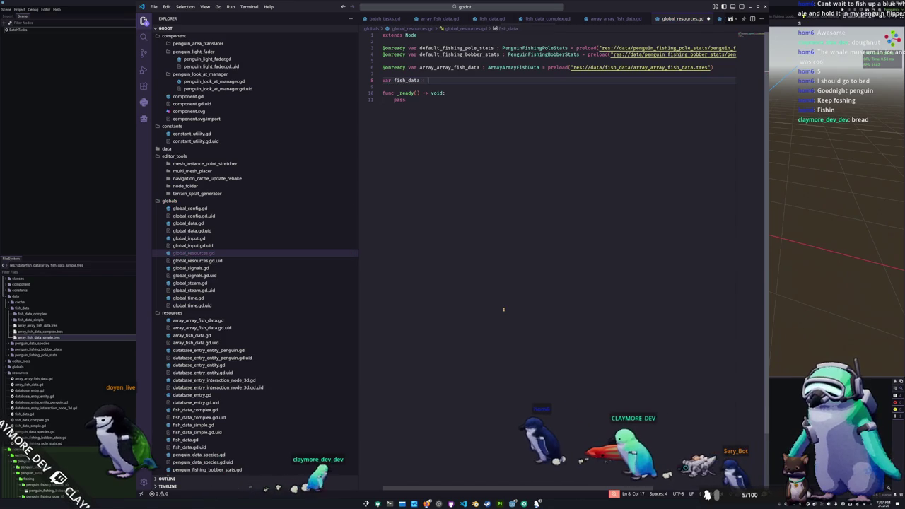
type("Dictionary")
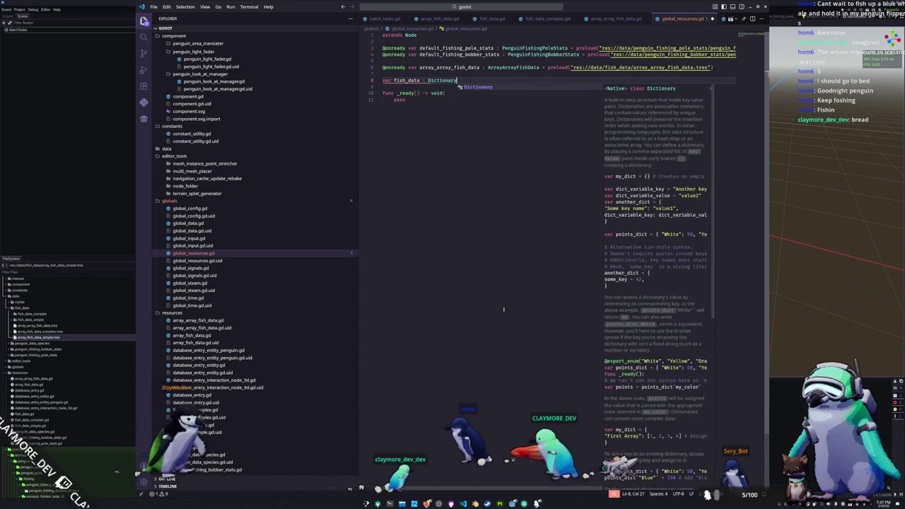
type("[int, Fish")
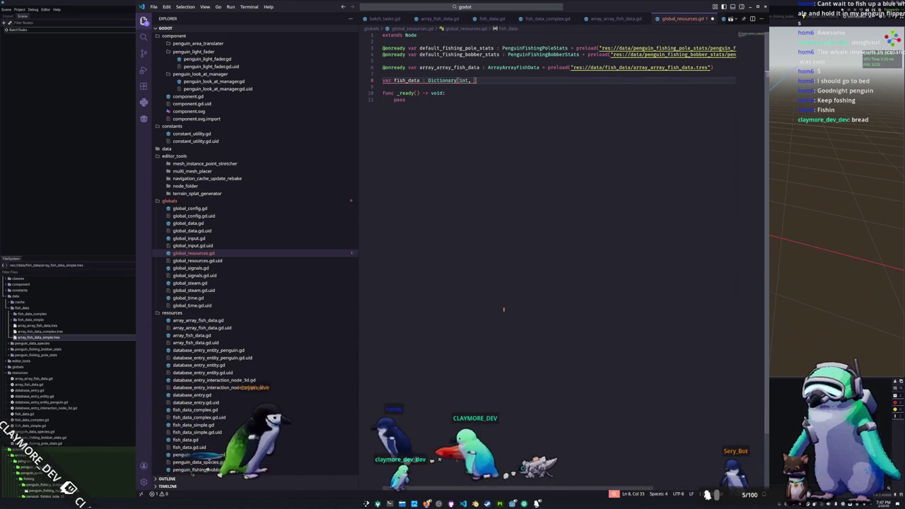
type("Data]")
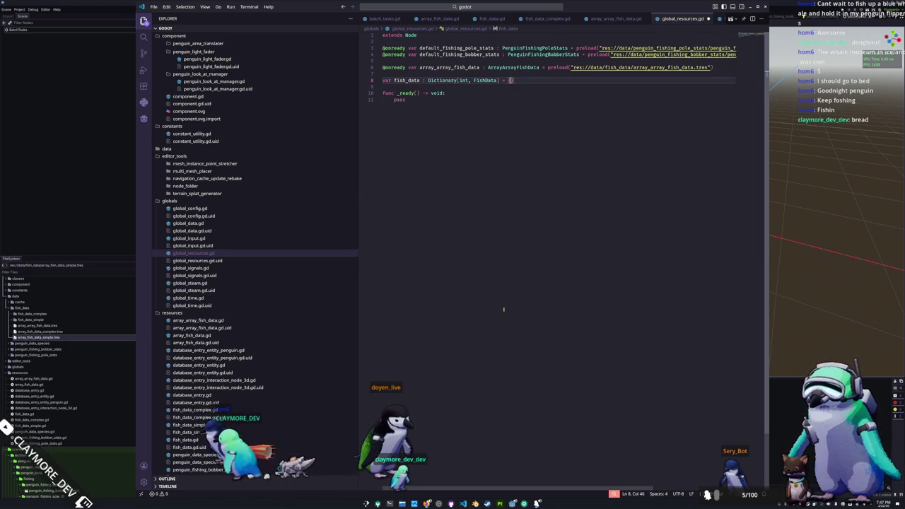
key("Down")
key("Down")
key("shift+End")
key("BackSpace")
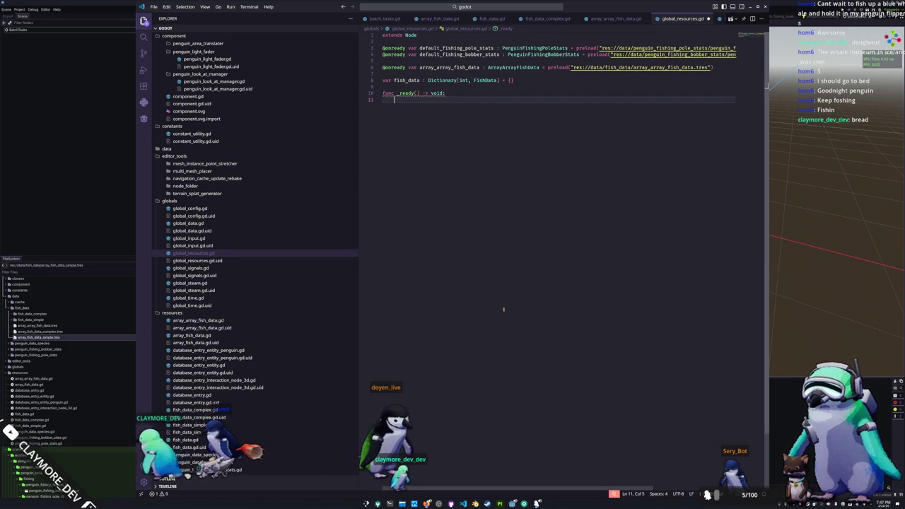
- Nest a loop over array_array_fish_data.data with an inner loop over array_fish_data.data, then start the fish_data[hash(fish_data)] body line
type("array_fish_data :")
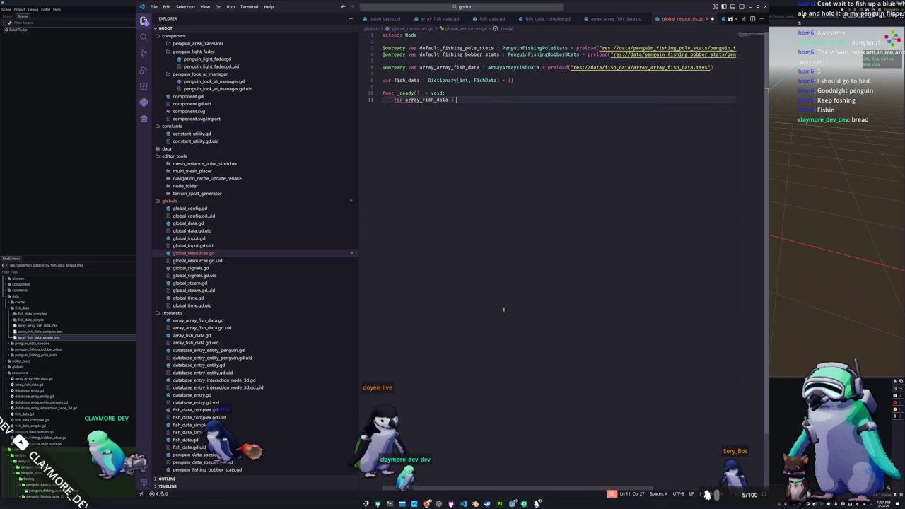
type("rayFishData")
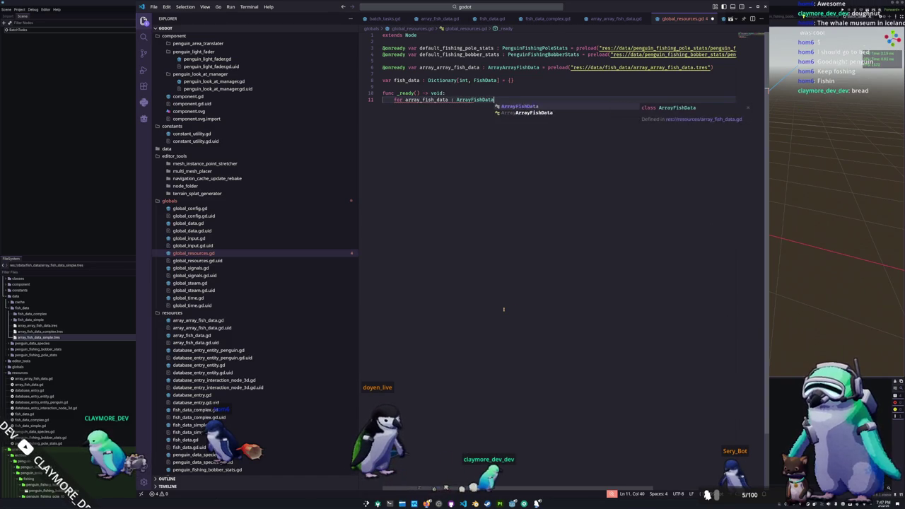
type("rray")
key("Return")
type(".data:")
key("Return")
type("for fish_data : FishData in array")
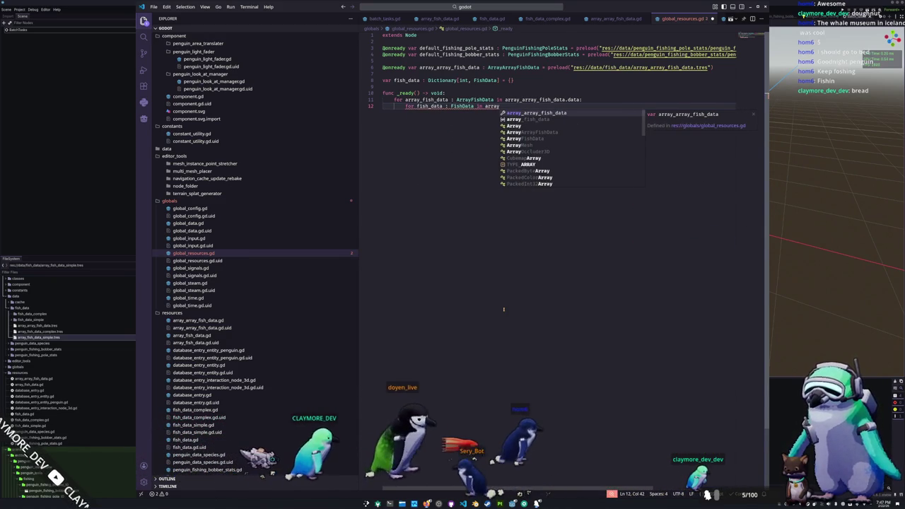
type("_fish_data.data:")
key("Return")
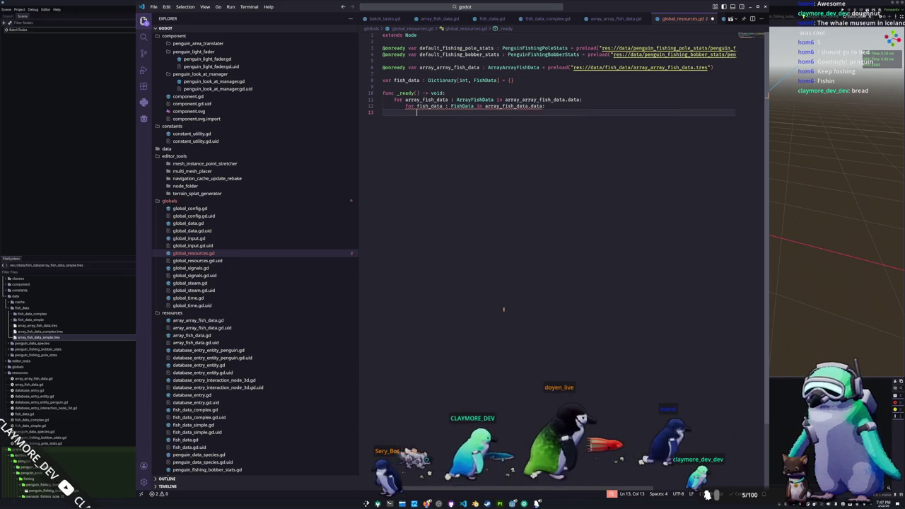
type("fish_data.hash")
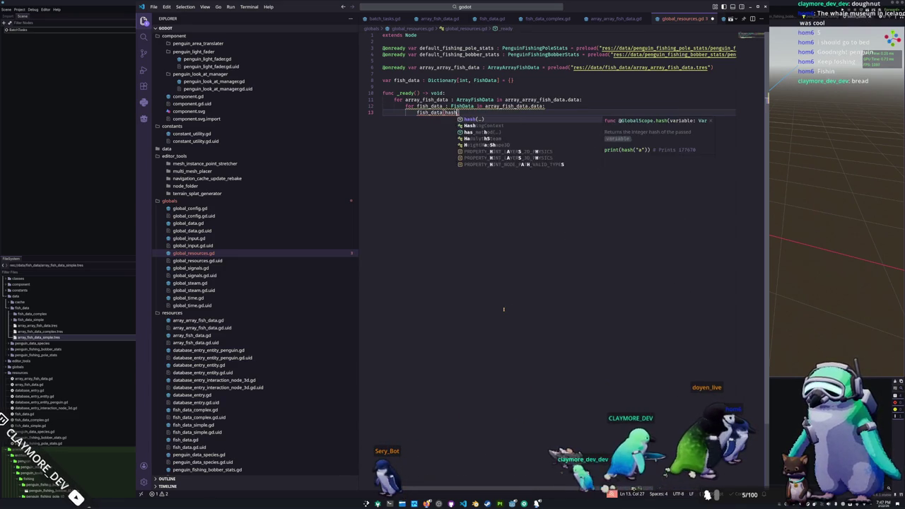
type("(fish_data")
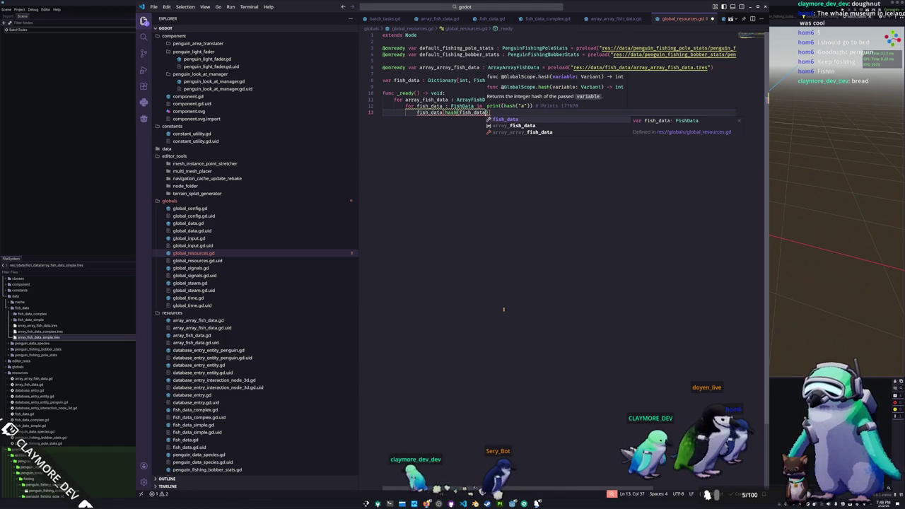
type(")")
type("fish_data")
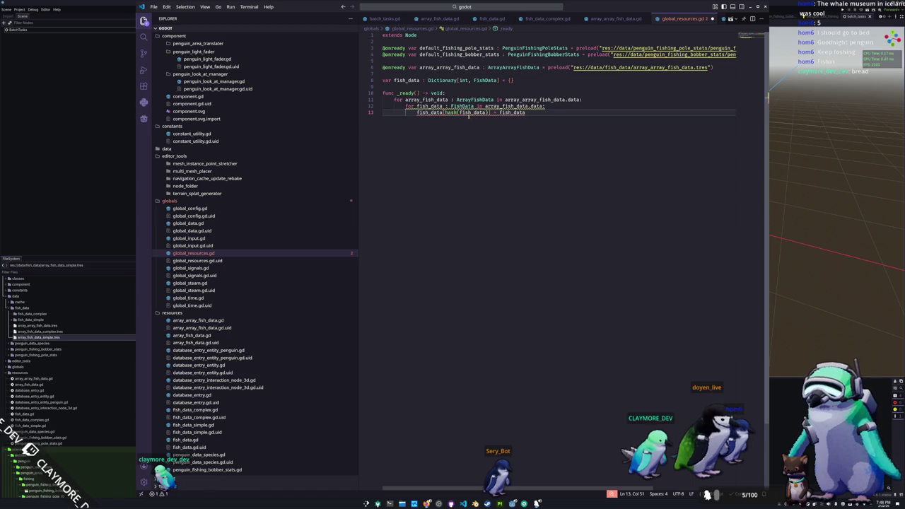
- Dismiss the index-type error and highlight every use of fish_data from the line 8 declaration
mouse_move(470, 113)
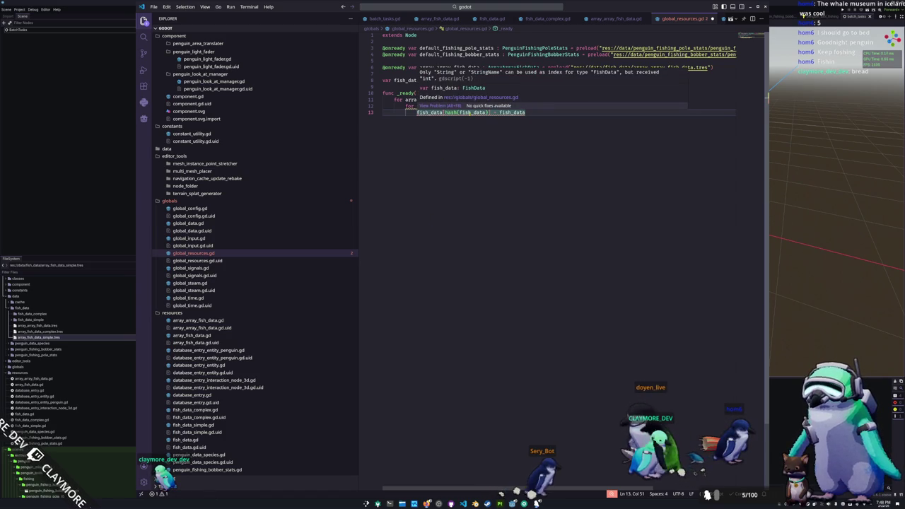
left_click(470, 112)
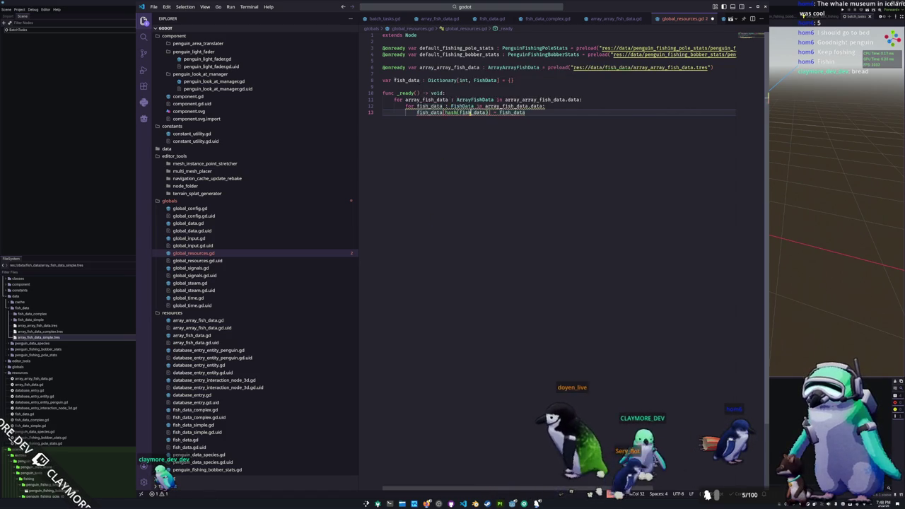
mouse_move(463, 80)
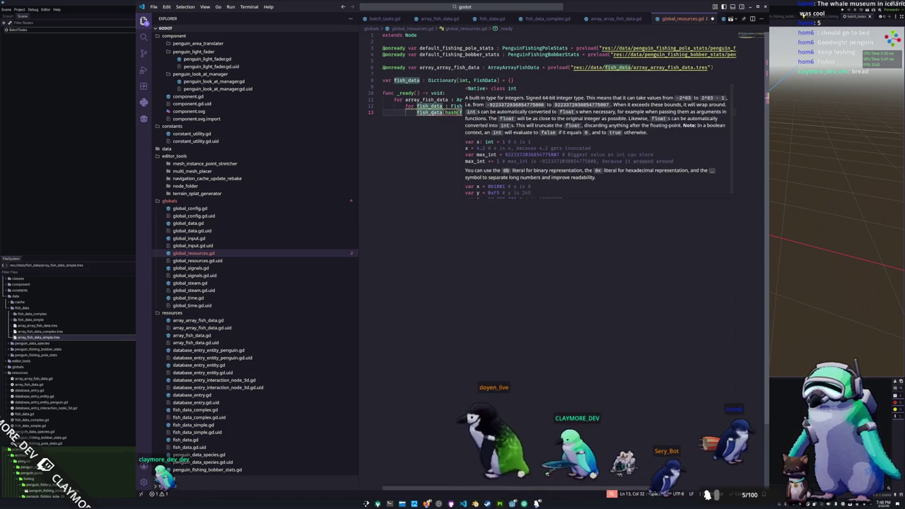
mouse_move(429, 106)
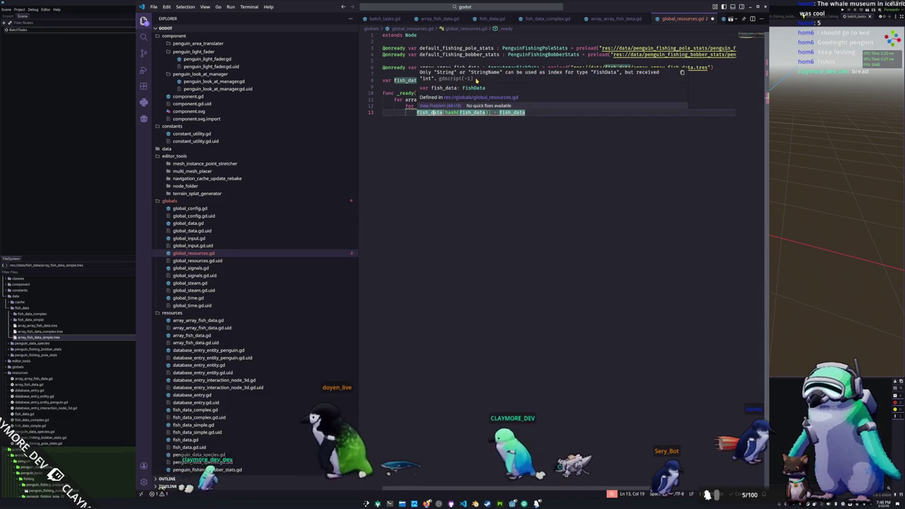
key("End")
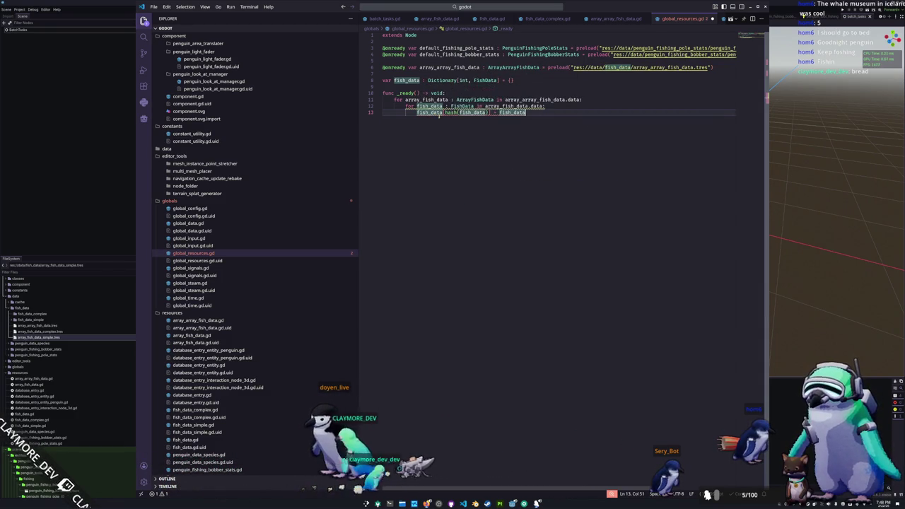
left_click(446, 112)
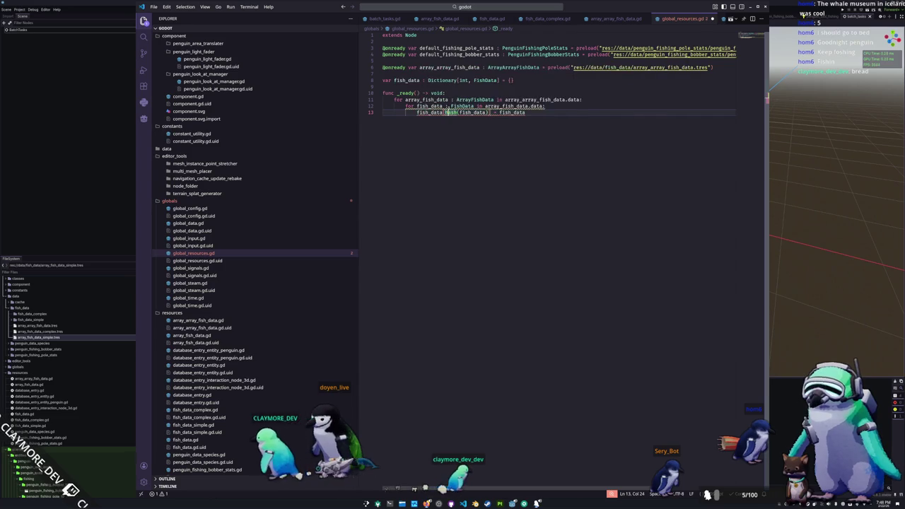
left_click(458, 80)
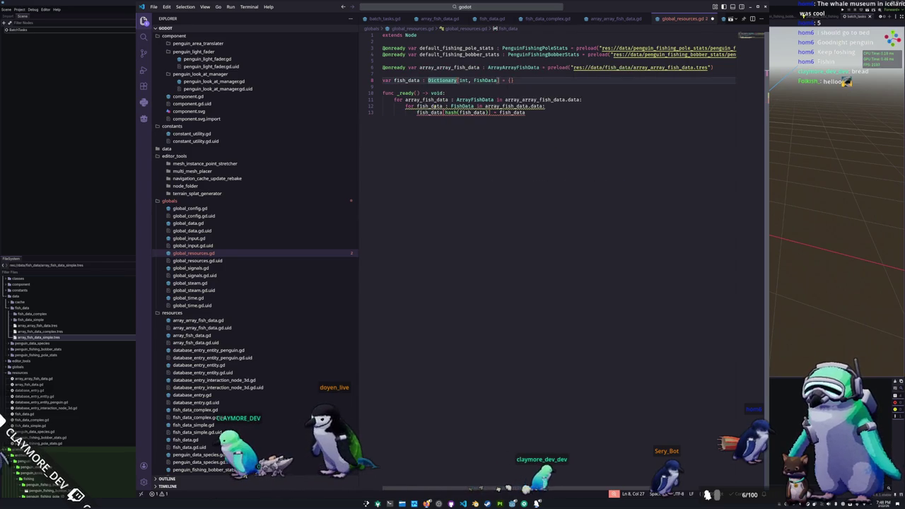
double_click(429, 106)
left_click(417, 100)
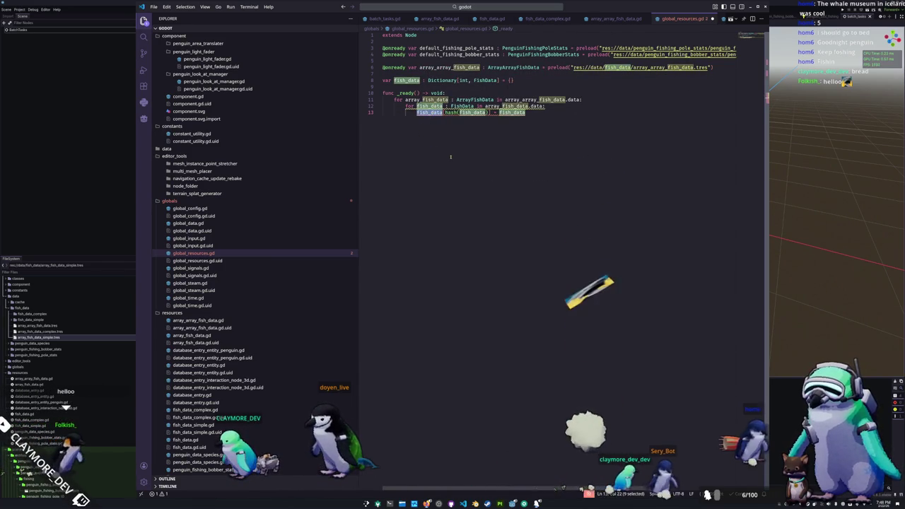
- Rename the dictionary to fish_database on lines 8 and 13, then return to Godot
key("Up")
key("Up")
key("Up")
type("base")
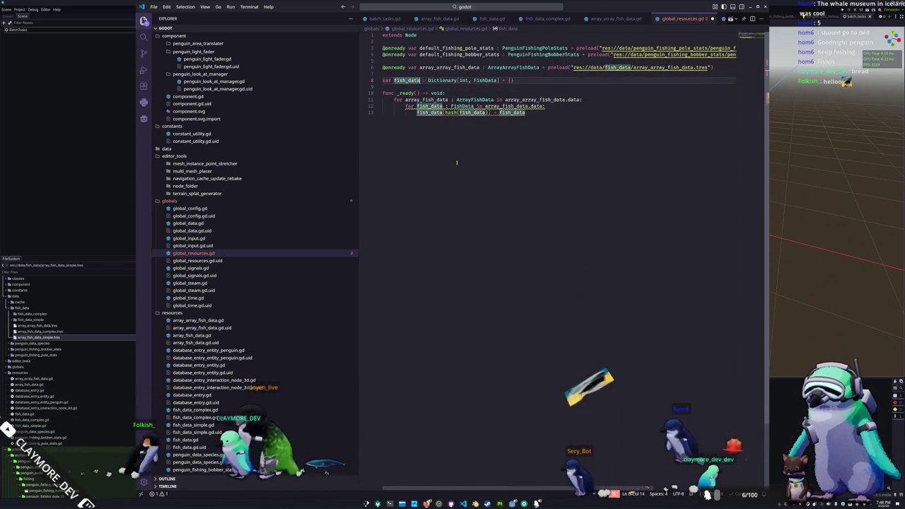
key("Down")
key("Down")
key("Down")
key("ctrl+Right")
type("base")
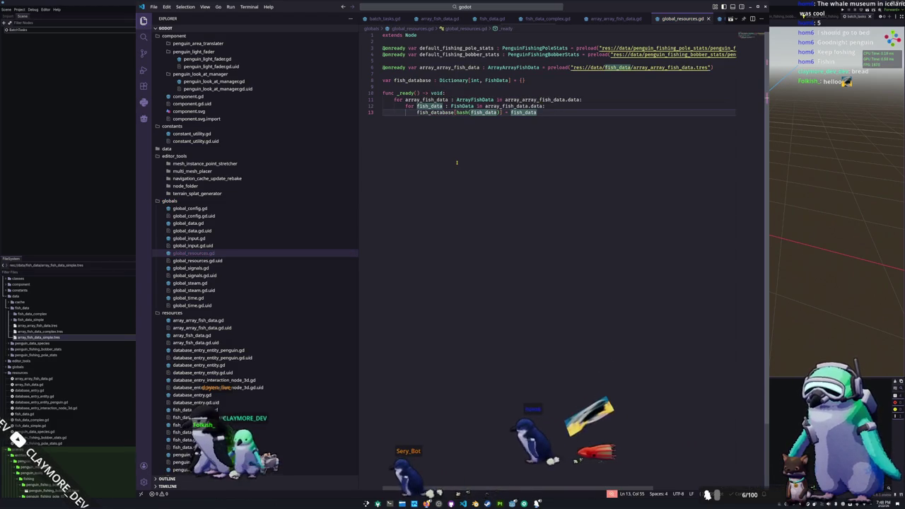
key("alt+Tab")
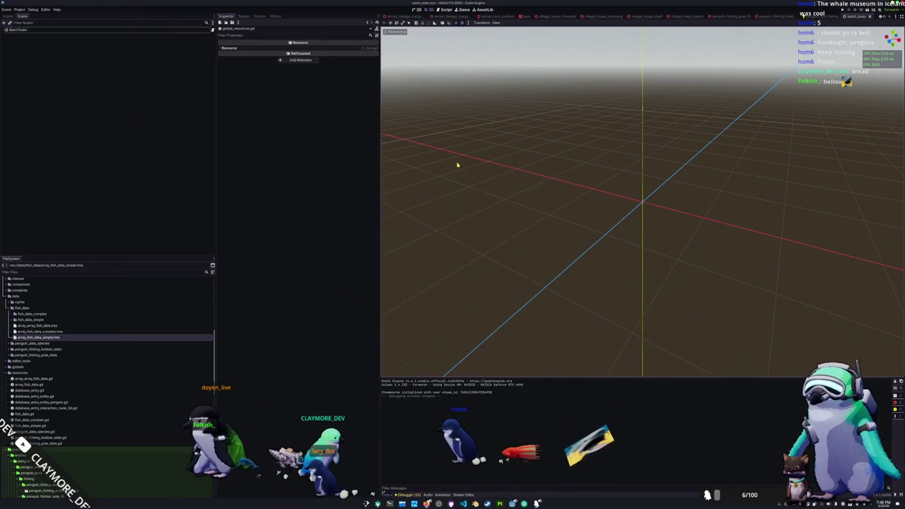
- Run the game with F5 and walk the penguin left and down through the village to the shore by the dock
key("F5")
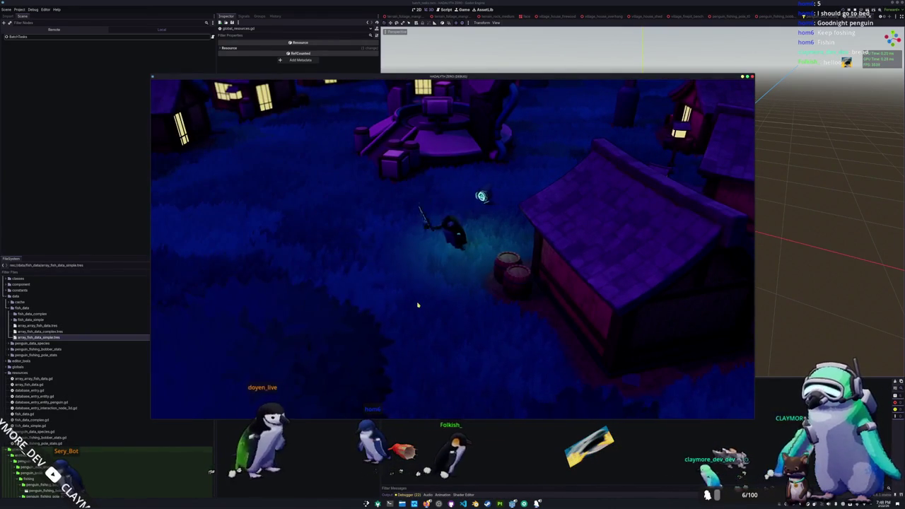
key("a")
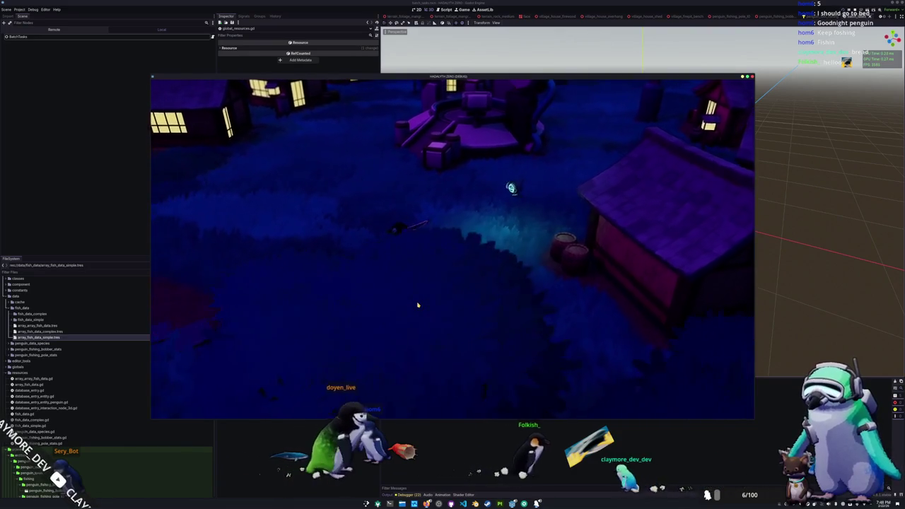
key("a")
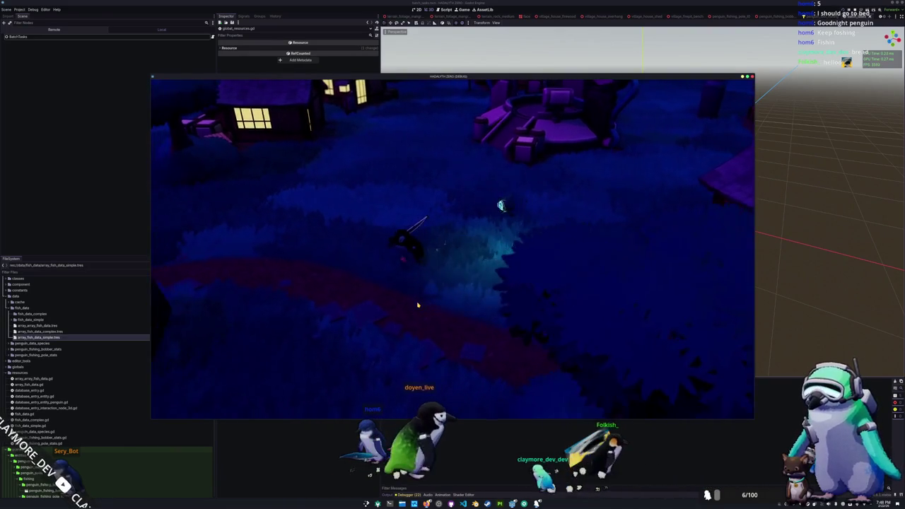
key("a")
key("s")
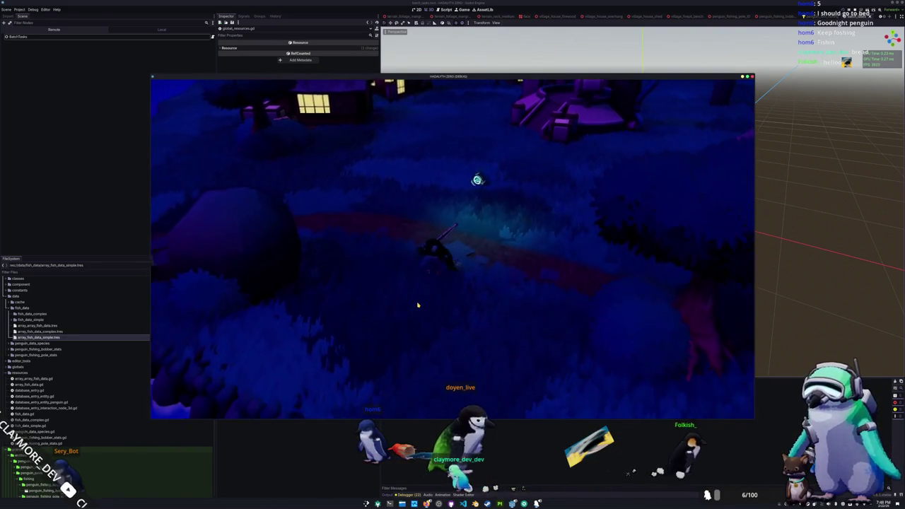
key("a")
key("s")
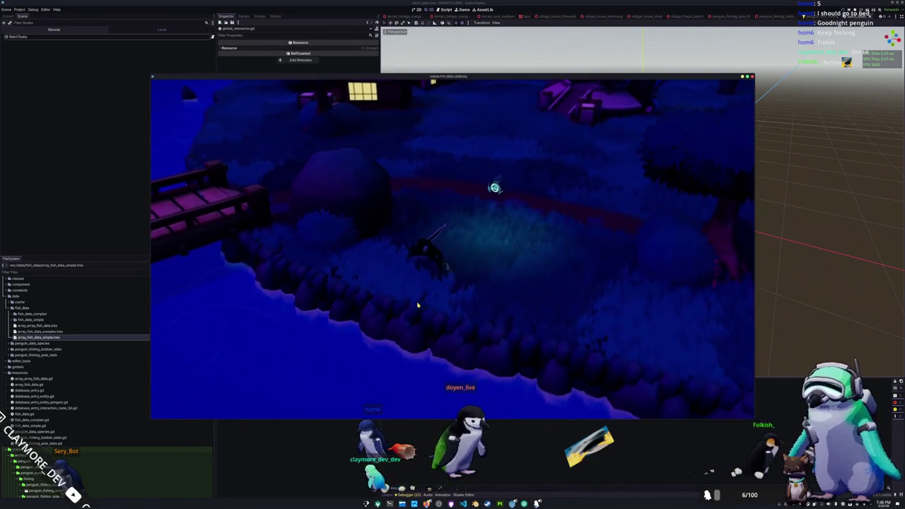
key("a")
key("s")
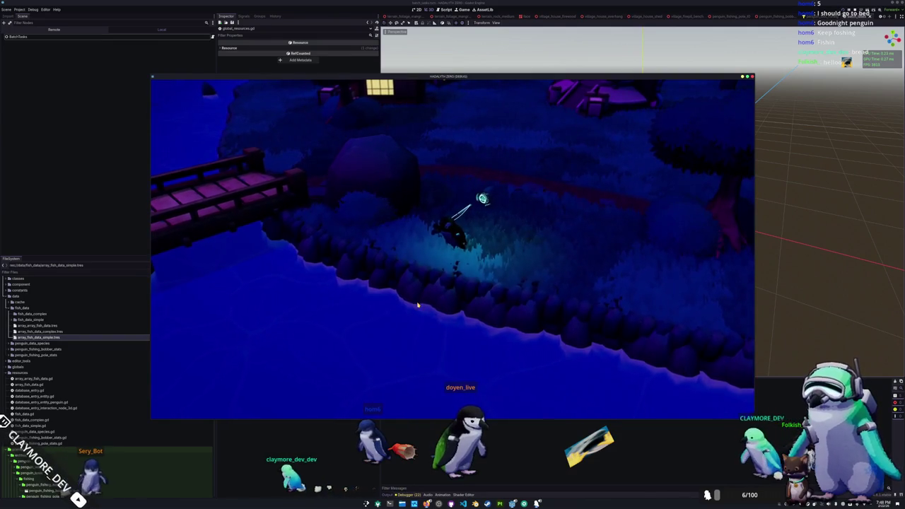
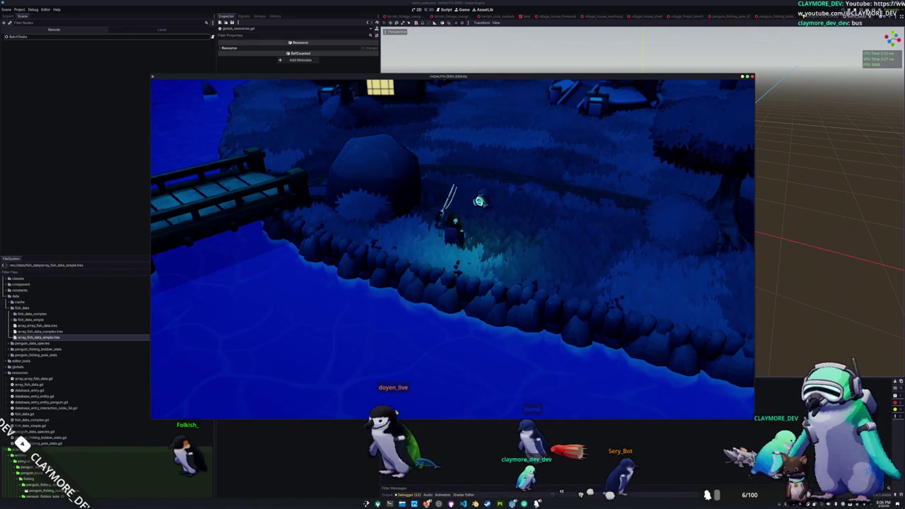
- Open penguin_fishing_pole_stats.gd via quick file search and tidy the blank line after its scene export
key("alt+Tab")
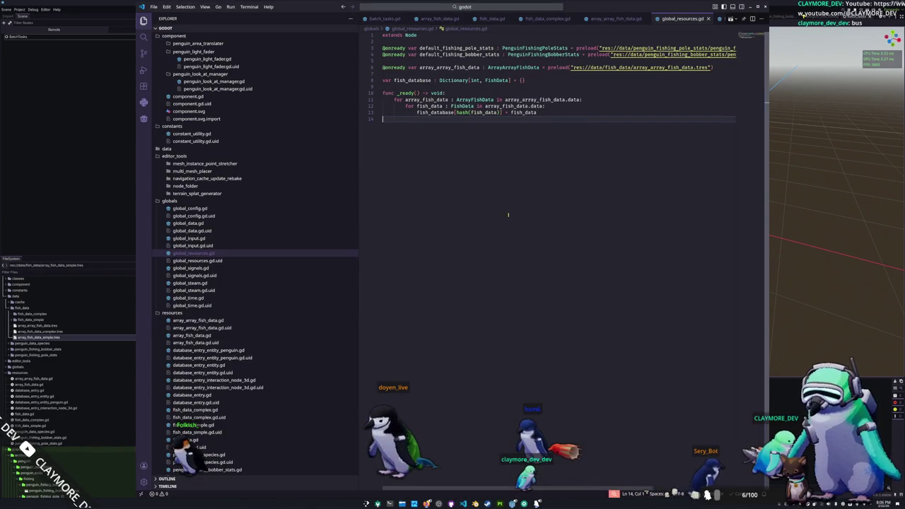
left_click(514, 9)
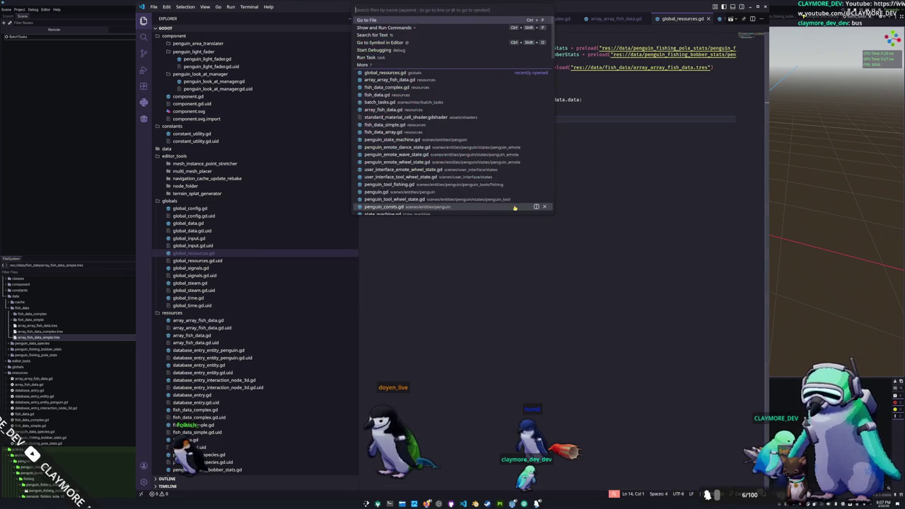
type("fis")
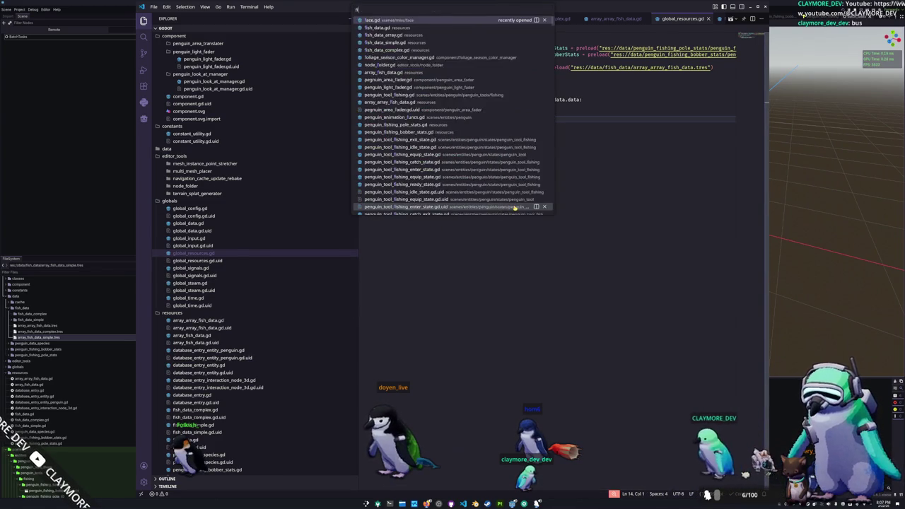
type("hing_pole")
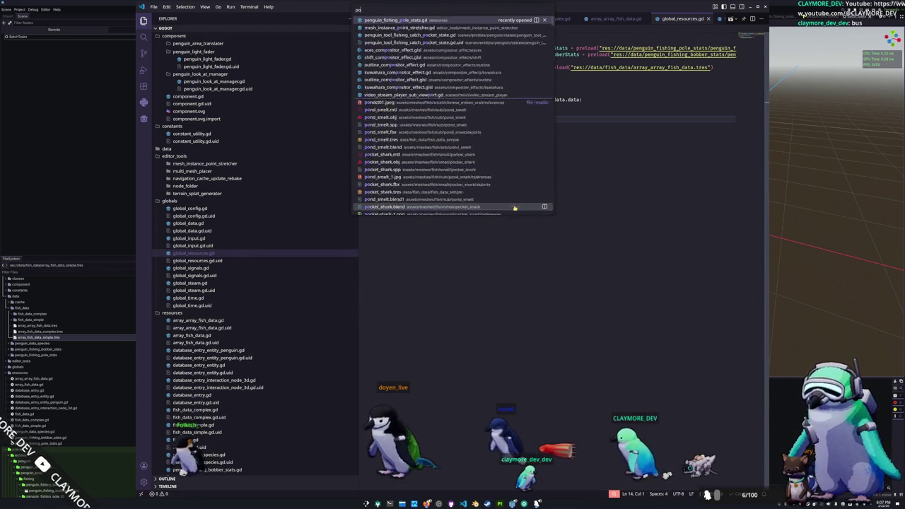
key("Return")
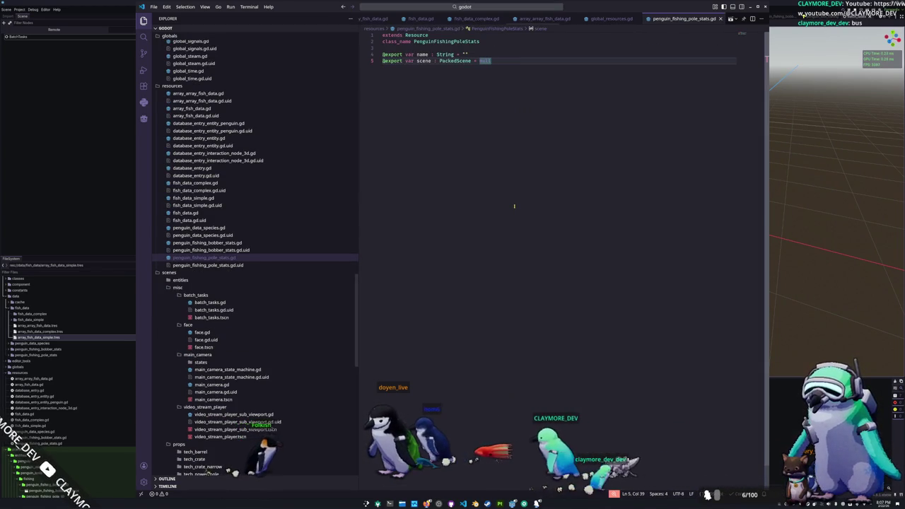
key("Return")
key("Return")
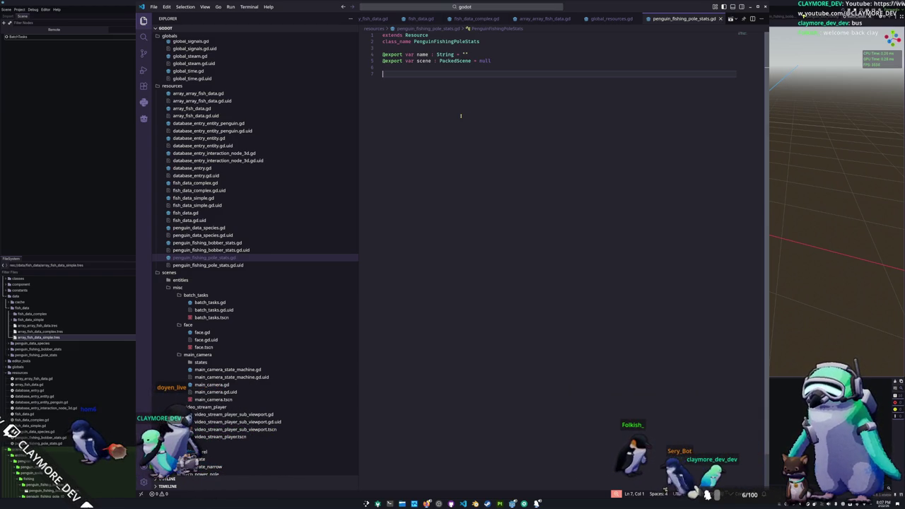
key("BackSpace")
key("BackSpace")
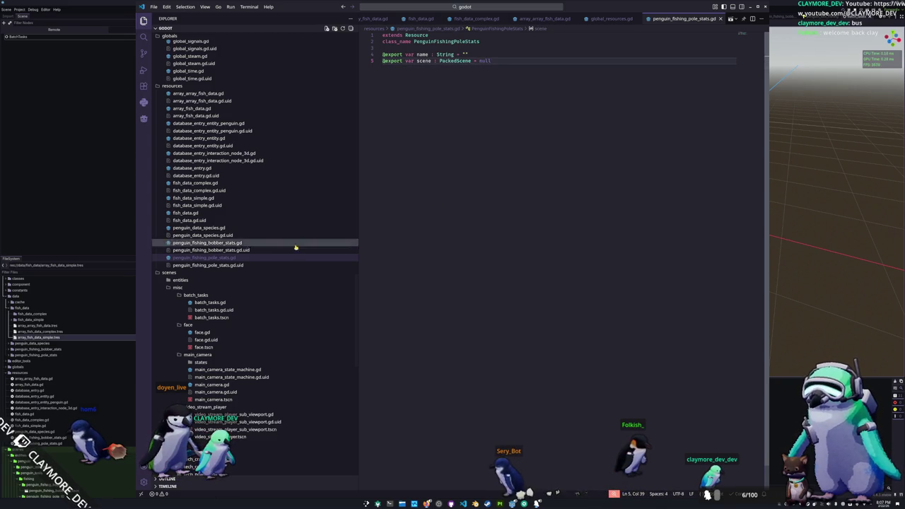
- Compare it with penguin_fishing_bobber_stats.gd, then bring up the Steam game library from the taskbar
left_click(252, 244)
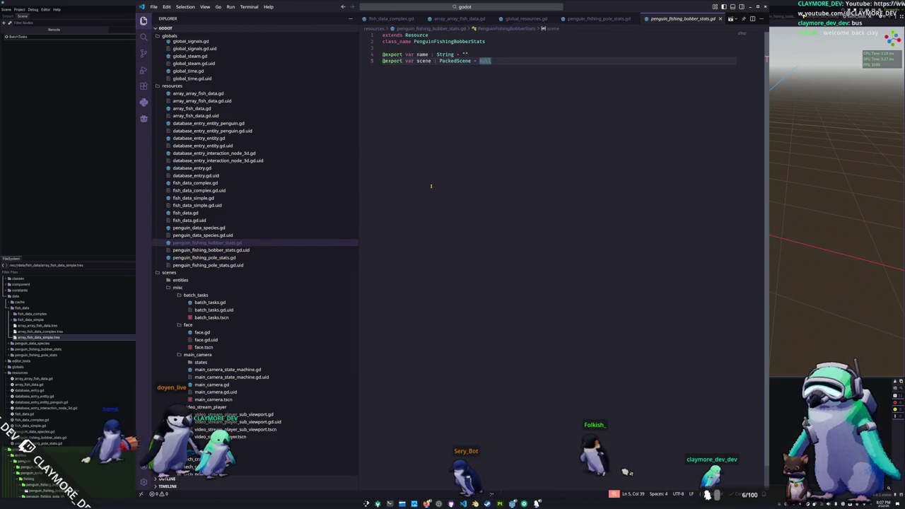
left_click(297, 257)
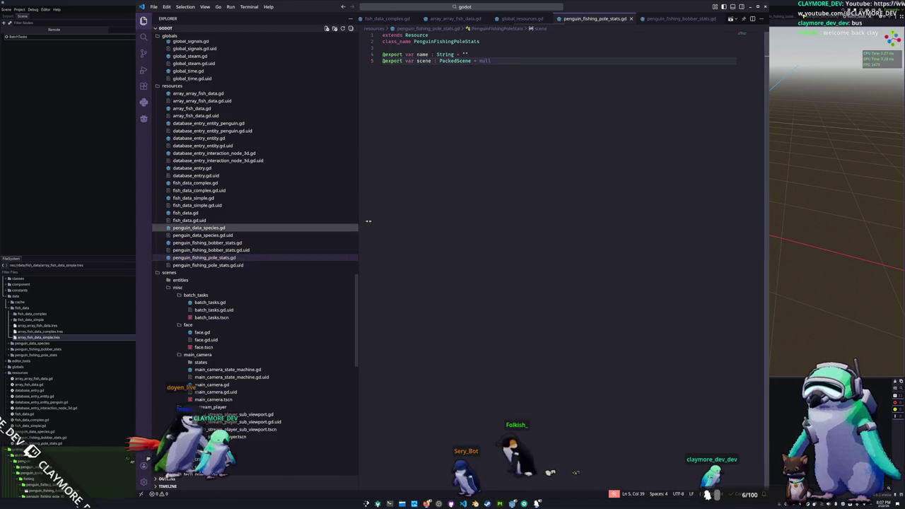
right_click(511, 503)
left_click(493, 429)
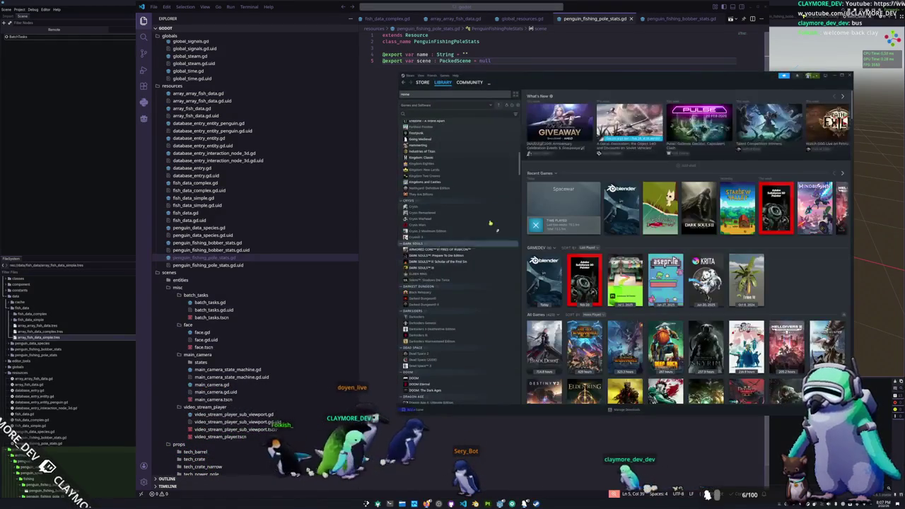
- Launch WEBFISHING from its Steam library page, minimize Steam, and widen the wiki window
left_click(556, 182)
left_click(550, 174)
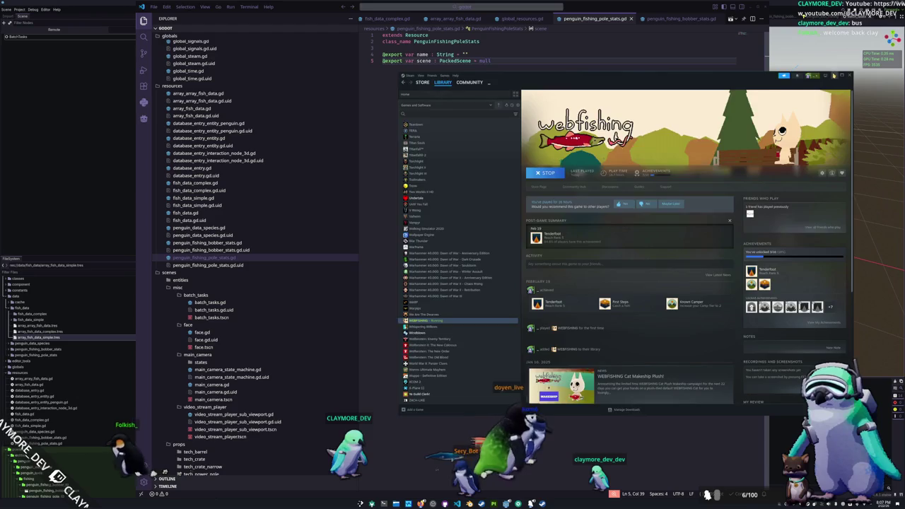
left_click(825, 75)
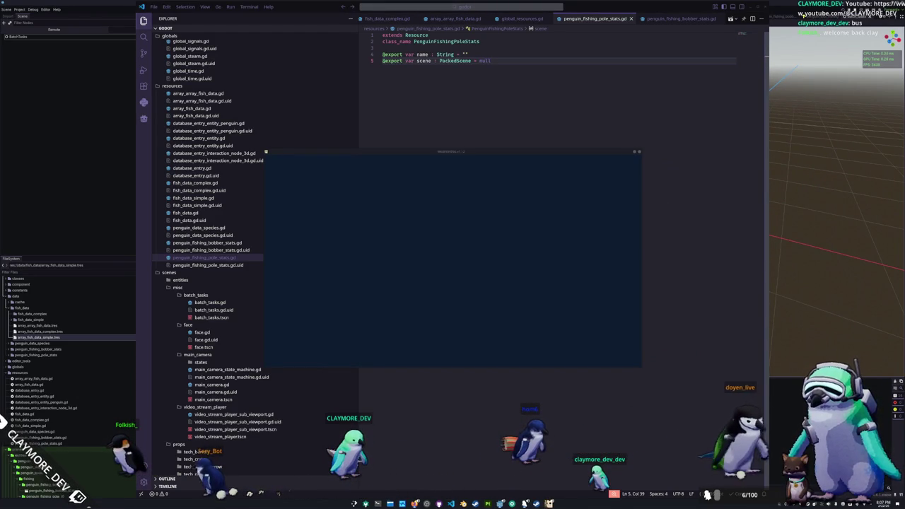
mouse_move(613, 253)
left_mouse_down()
mouse_move(384, 251)
mouse_move(436, 239)
left_mouse_up()
- Read through the Fishing page's Technical Breakdown and scroll back up
scroll(565, 279, "down", 3)
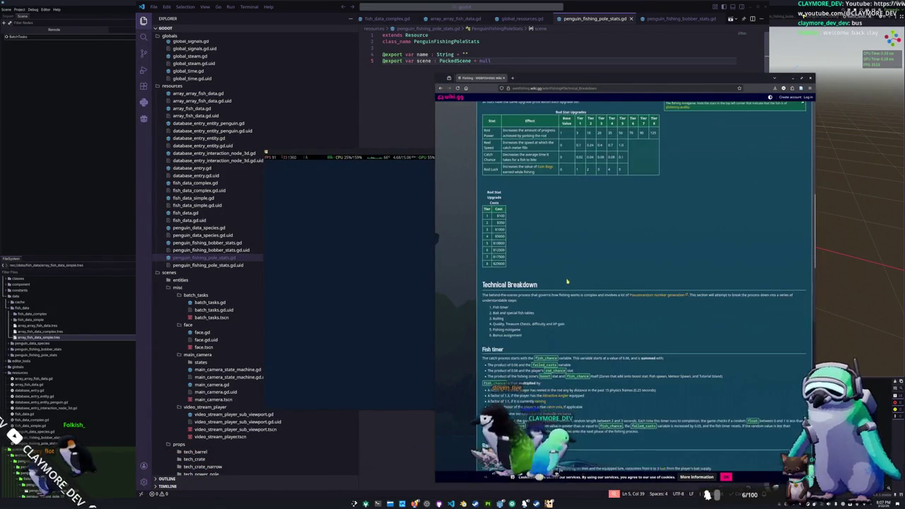
scroll(565, 283, "down", 5)
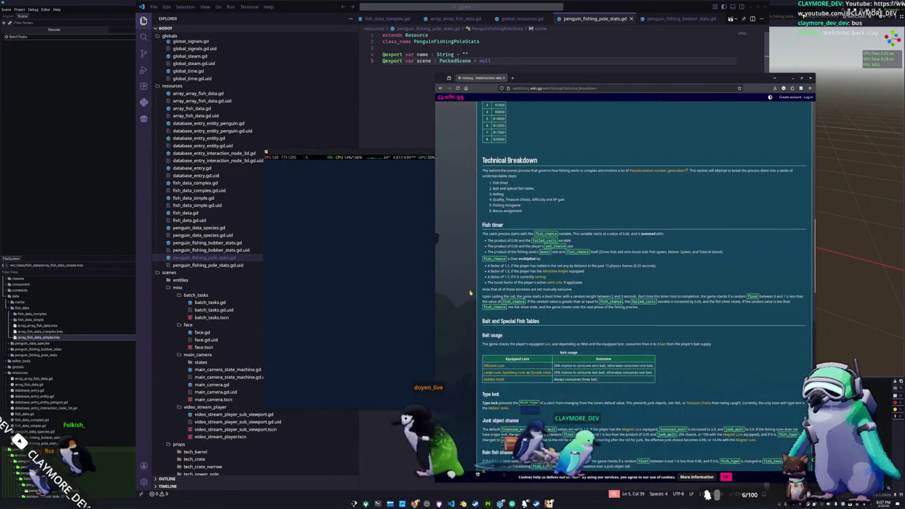
scroll(473, 293, "down", 1)
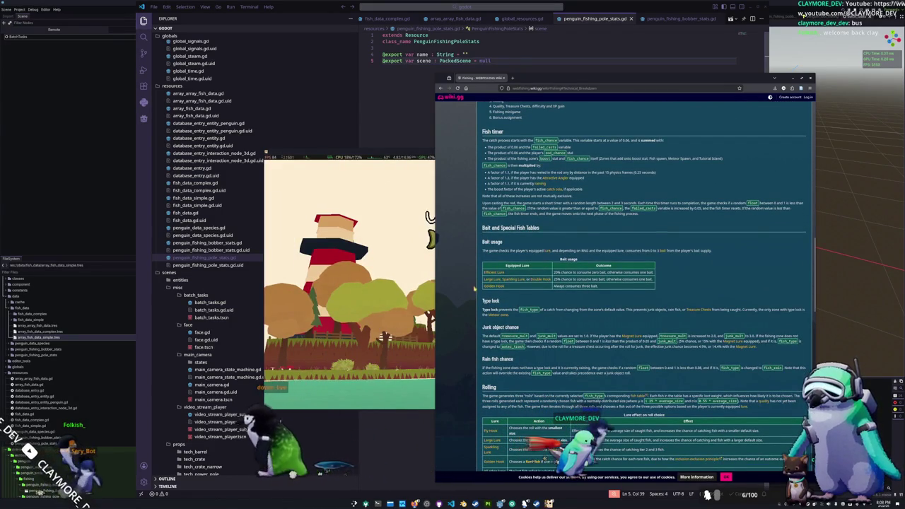
scroll(475, 286, "down", 1)
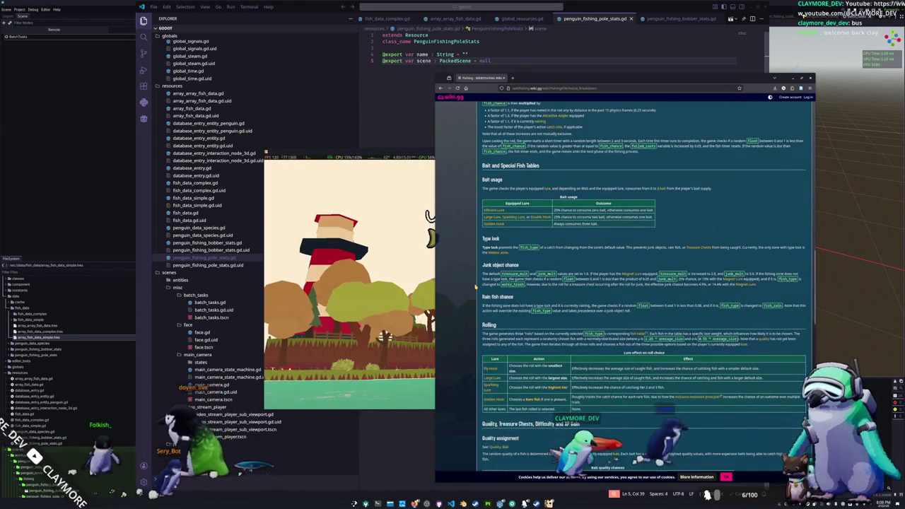
scroll(476, 287, "down", 9)
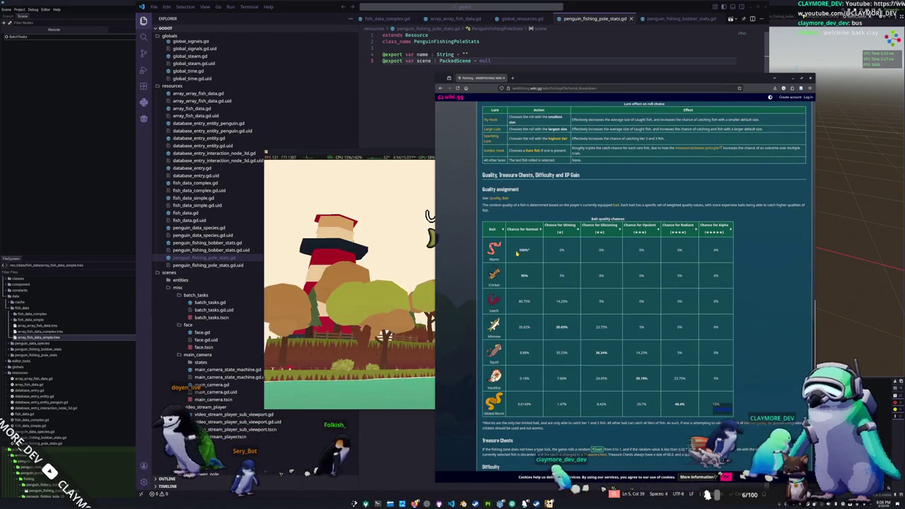
scroll(517, 251, "down", 3)
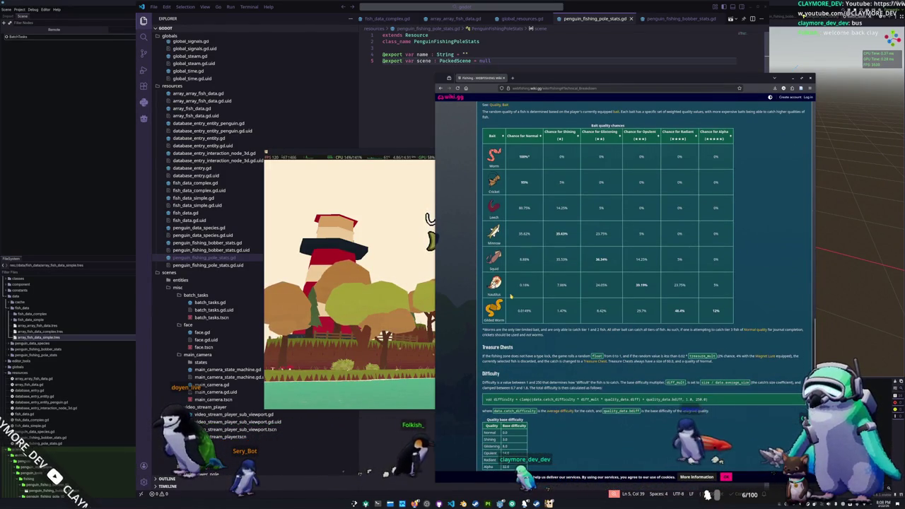
scroll(514, 300, "down", 4)
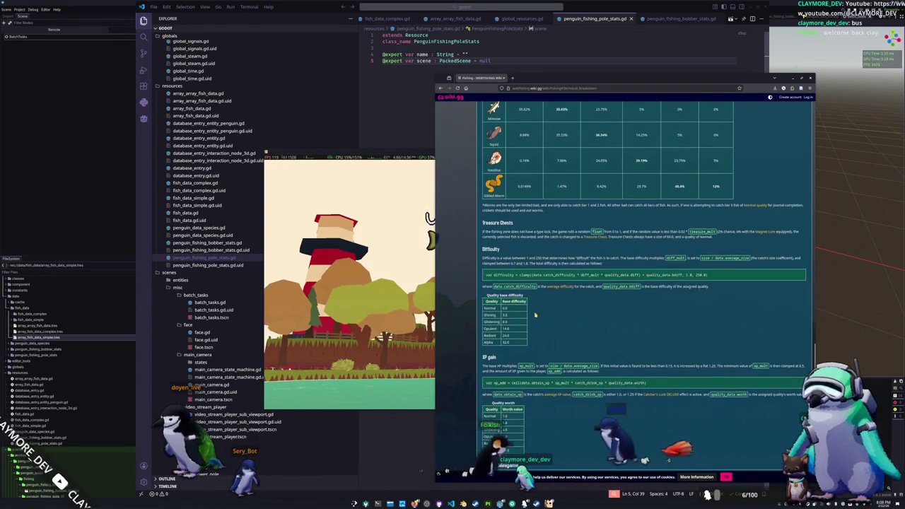
scroll(536, 315, "down", 2)
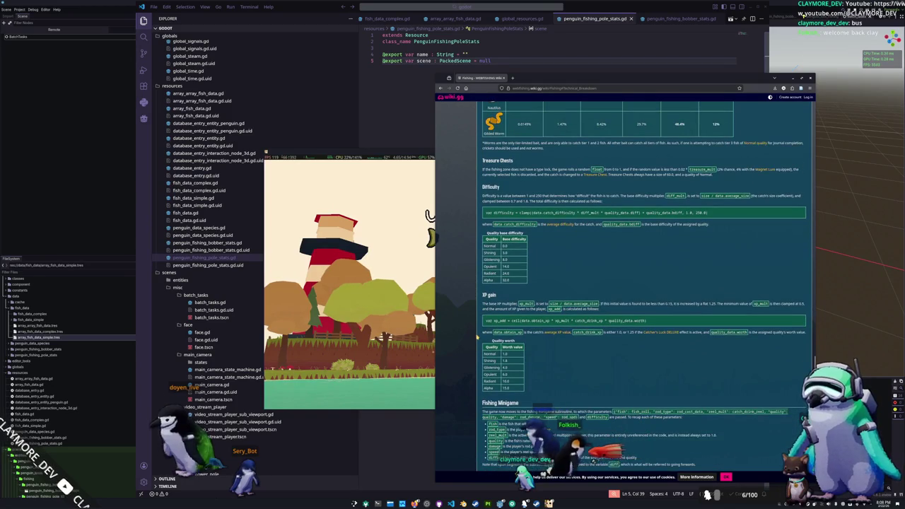
scroll(478, 339, "down", 7)
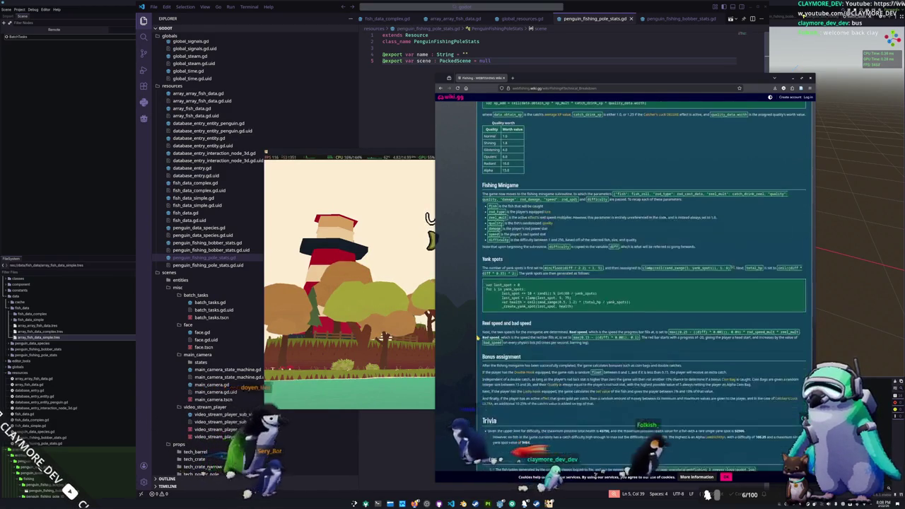
scroll(478, 339, "up", 9)
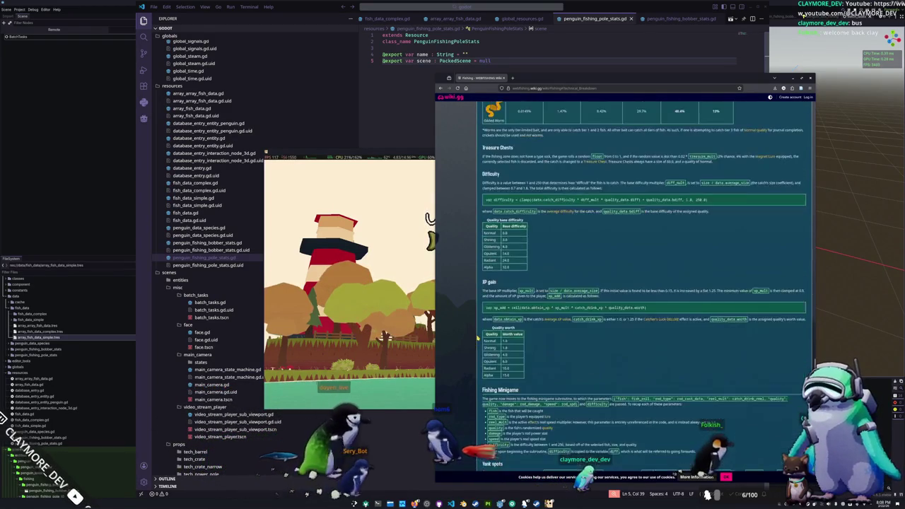
scroll(478, 339, "up", 15)
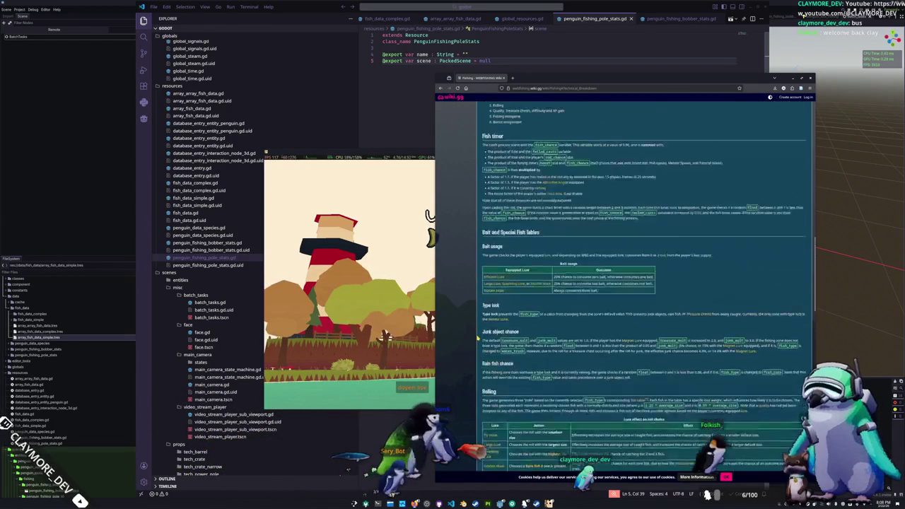
scroll(478, 339, "up", 5)
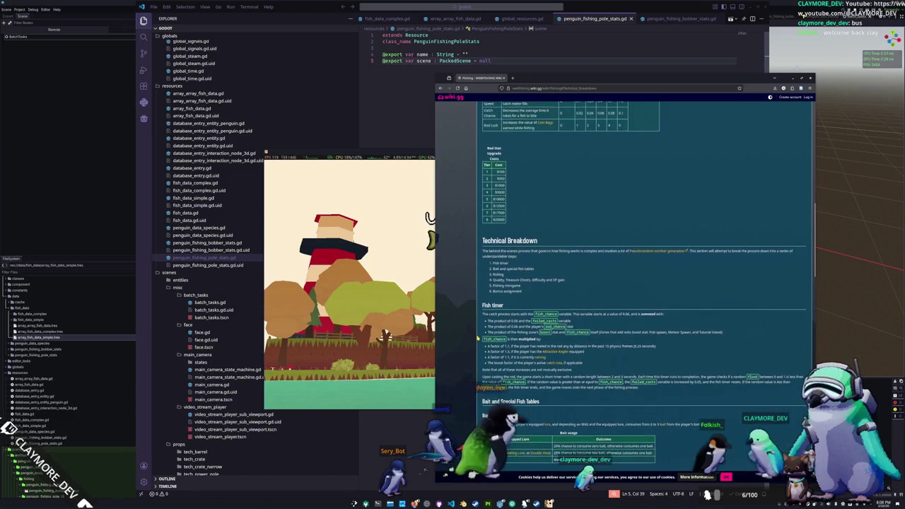
scroll(479, 339, "up", 5)
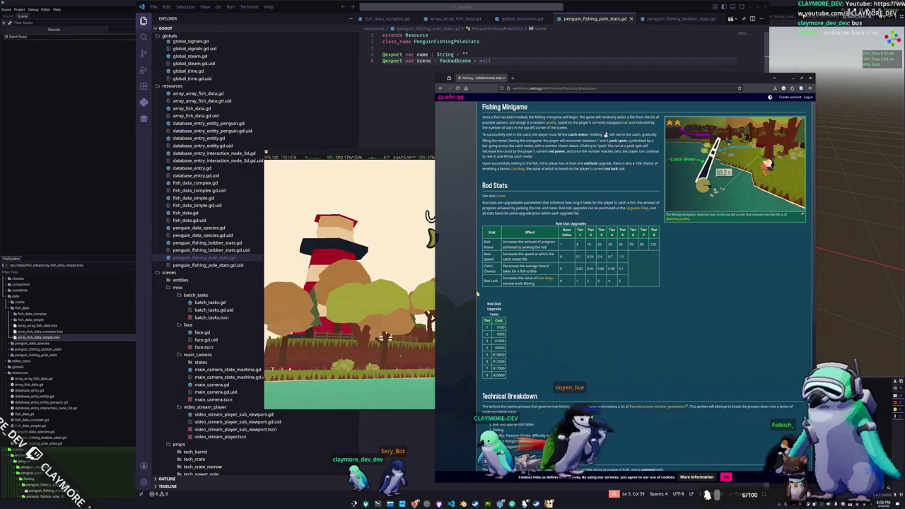
scroll(478, 293, "up", 2)
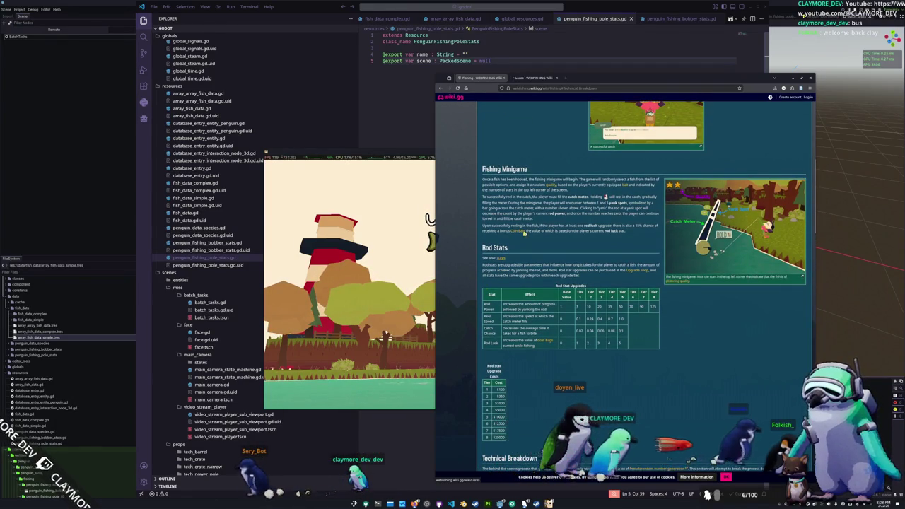
scroll(519, 238, "up", 5)
- Browse the lures on the Lures page, then return to the top of the Fishing page
left_click(535, 79)
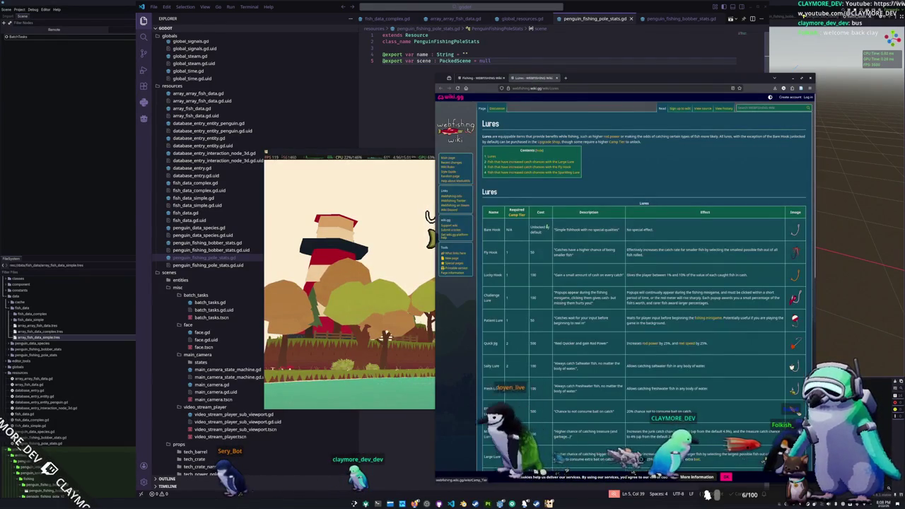
scroll(555, 238, "down", 2)
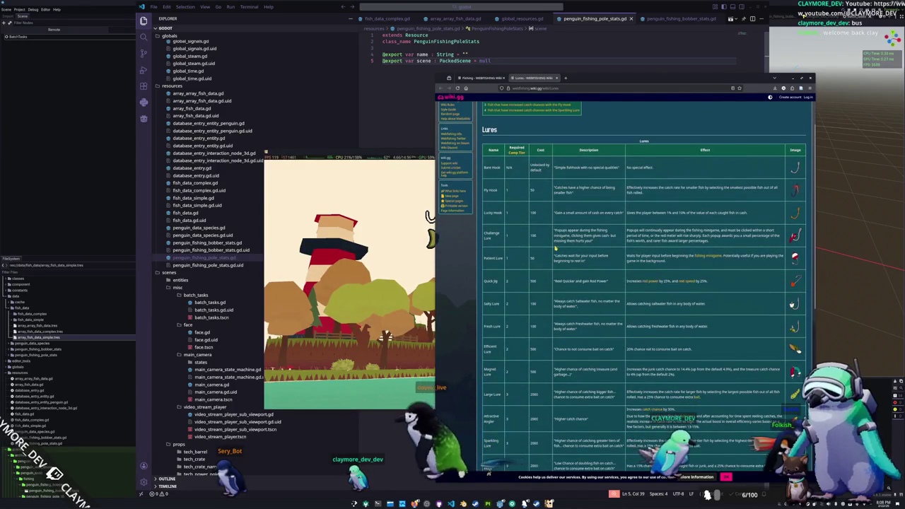
scroll(555, 247, "down", 1)
scroll(555, 248, "down", 1)
scroll(555, 246, "down", 1)
scroll(555, 246, "down", 1)
scroll(551, 271, "down", 1)
scroll(550, 271, "up", 10)
left_click(481, 79)
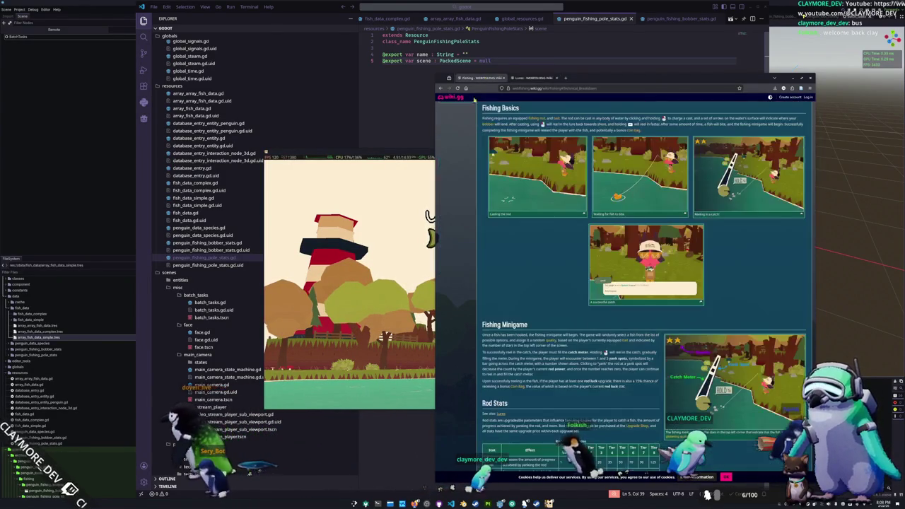
scroll(481, 222, "up", 5)
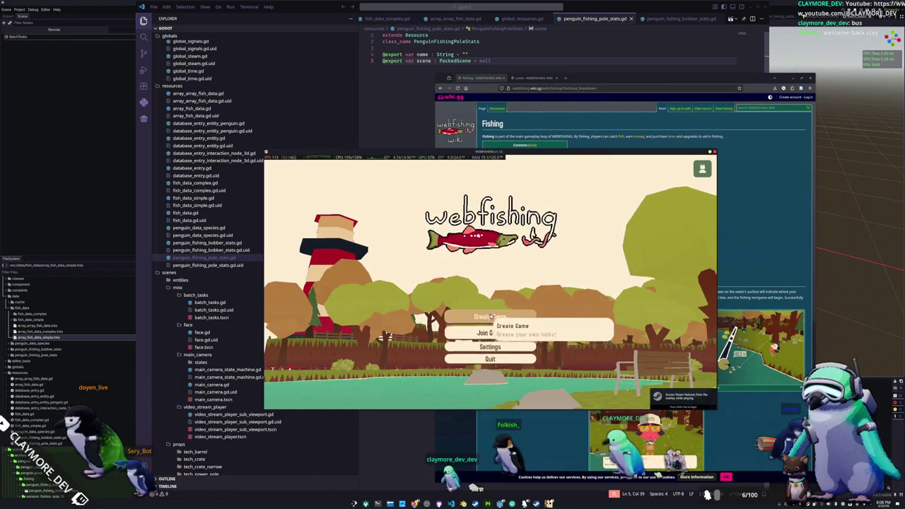
- Create a new WEBFISHING lobby and walk around the island
left_click(491, 317)
left_click(601, 320)
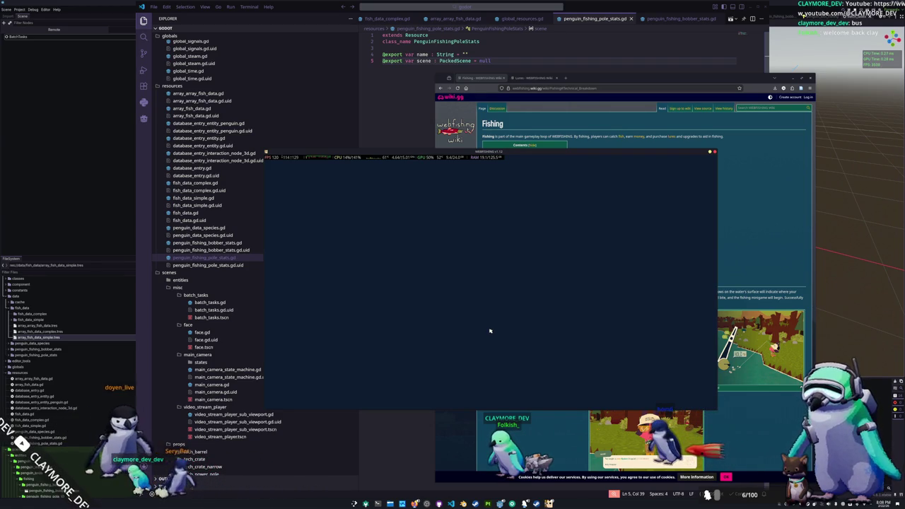
key("w")
key("w")
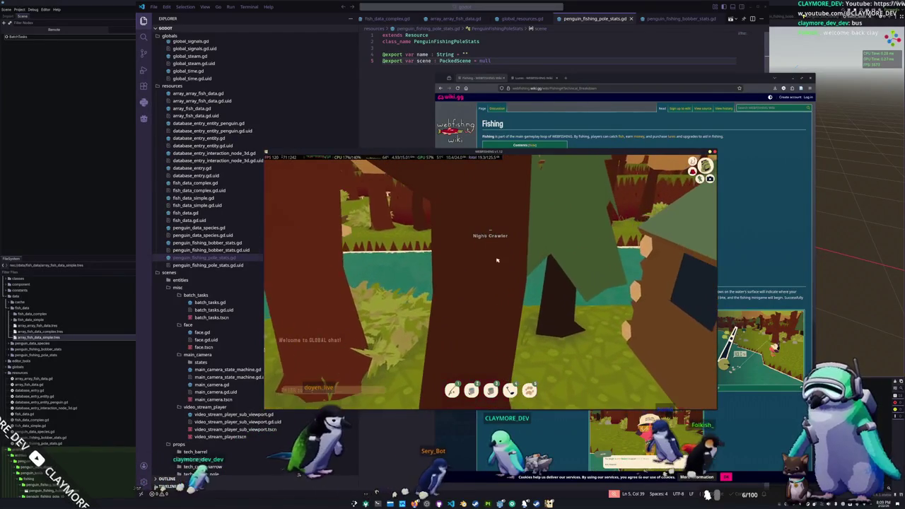
- Browse the inventory's fish journal, including saltwater and MISC entries, then open bait selection showing Leeches
key("Tab")
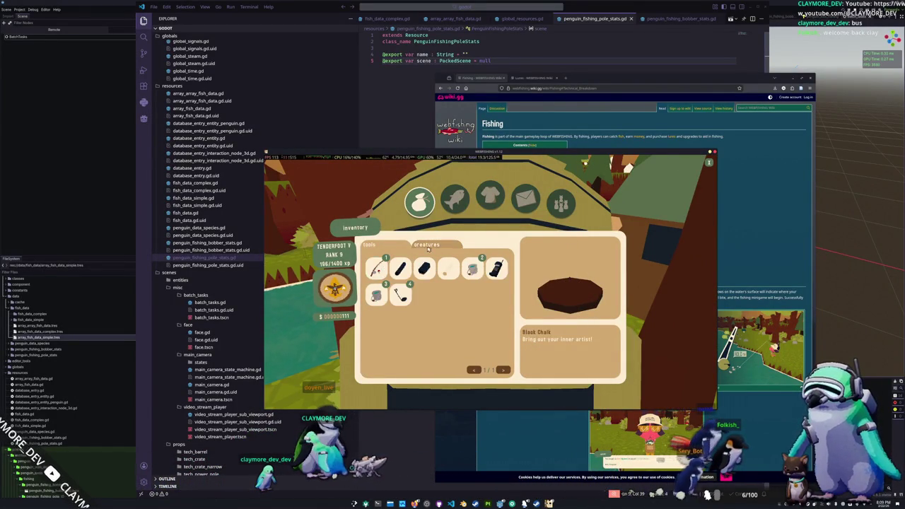
left_click(464, 204)
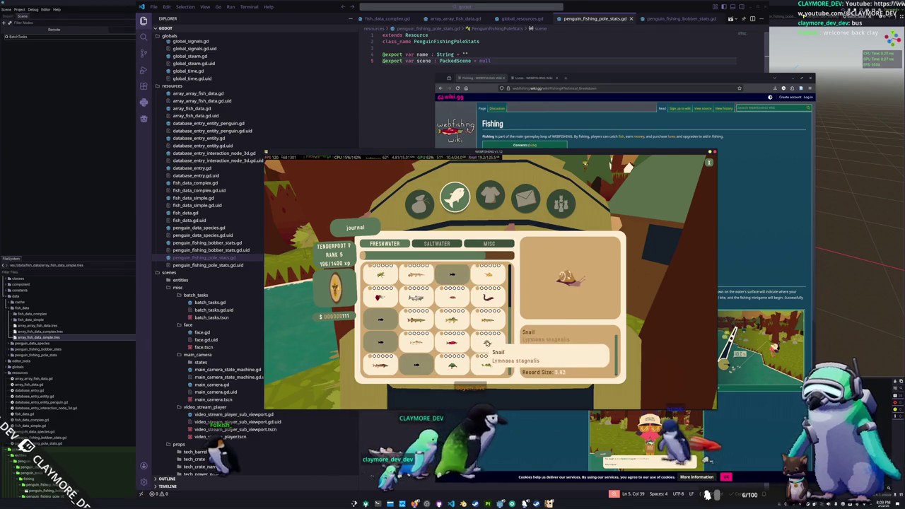
scroll(488, 367, "down", 3)
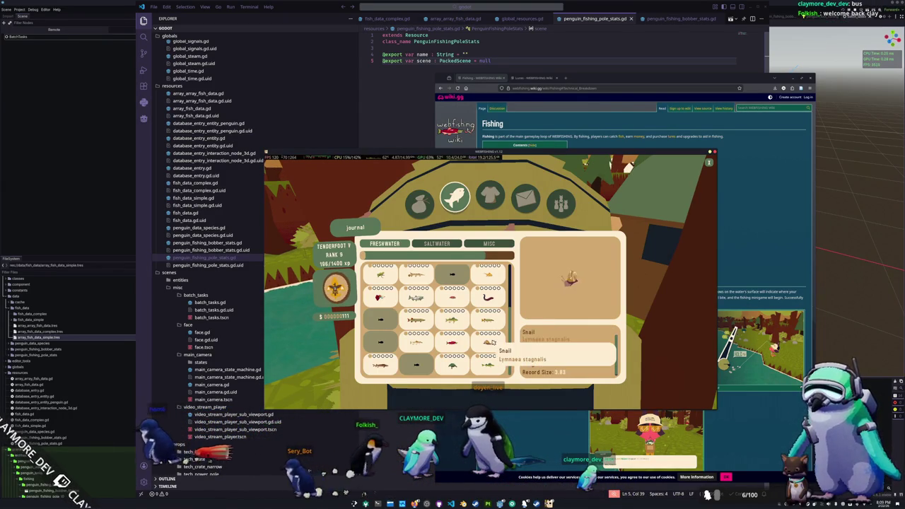
scroll(488, 311, "up", 3)
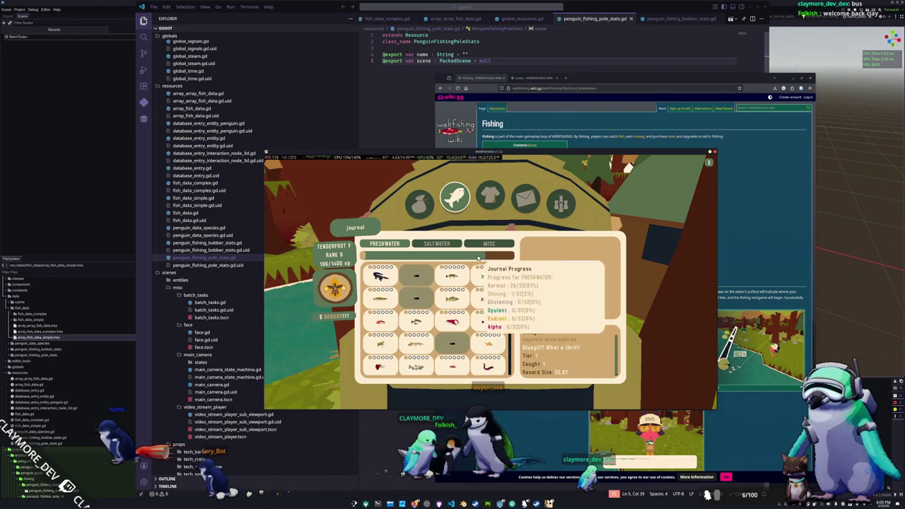
left_click(437, 244)
left_click(481, 246)
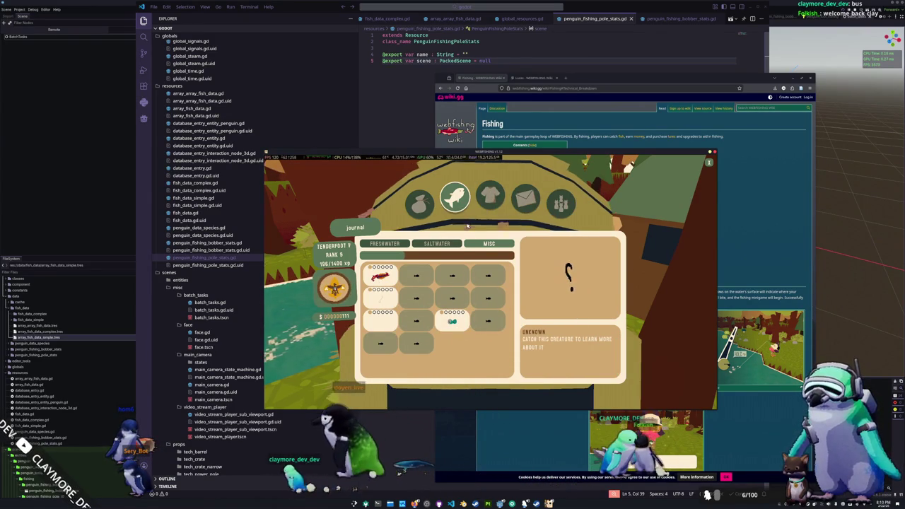
key("Escape")
key("b")
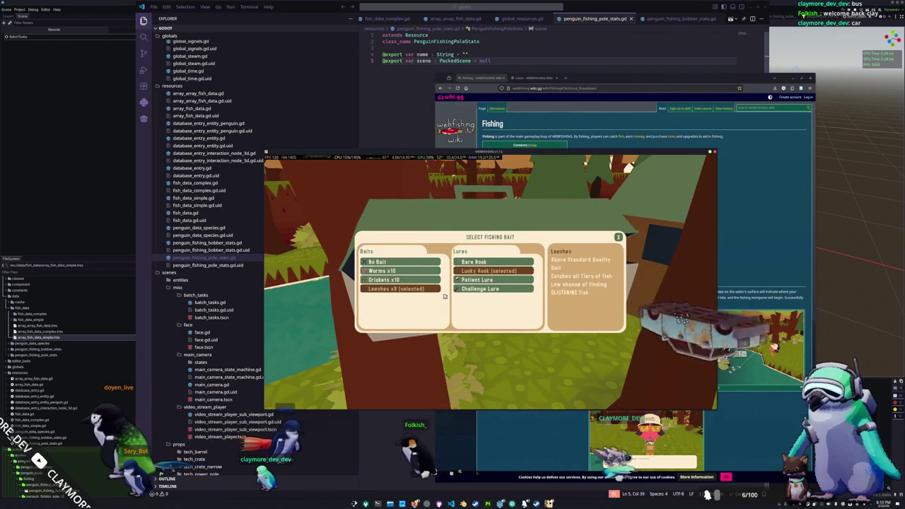
left_click(516, 421)
- Read down the wiki's bait quality table, then scroll back up to the Technical Breakdown heading
scroll(479, 306, "down", 4)
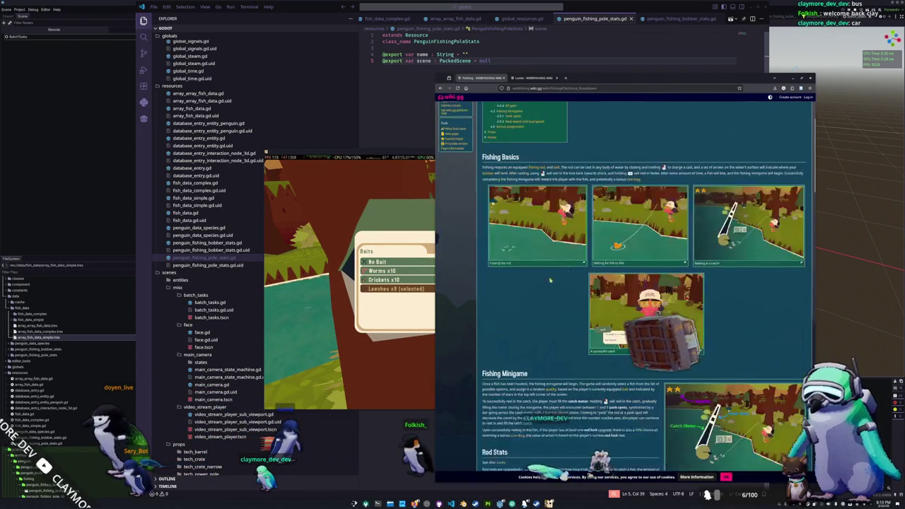
scroll(479, 306, "down", 3)
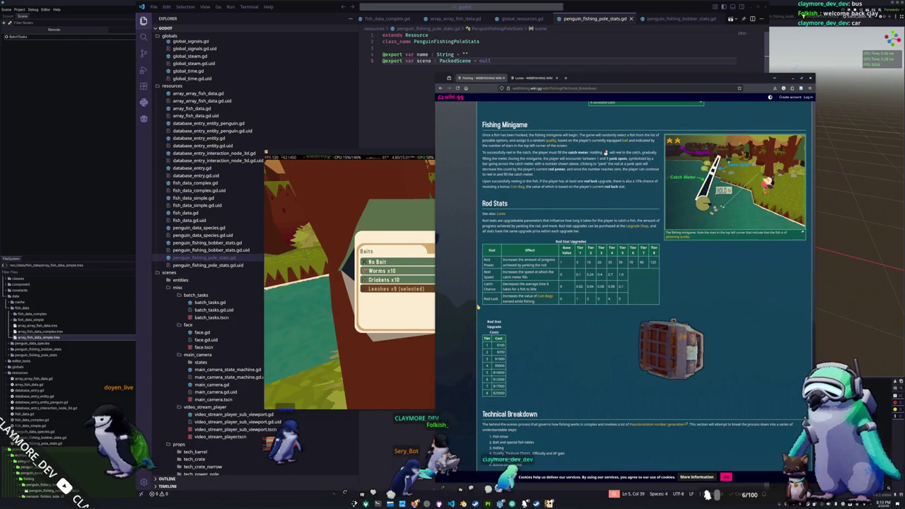
scroll(479, 306, "down", 2)
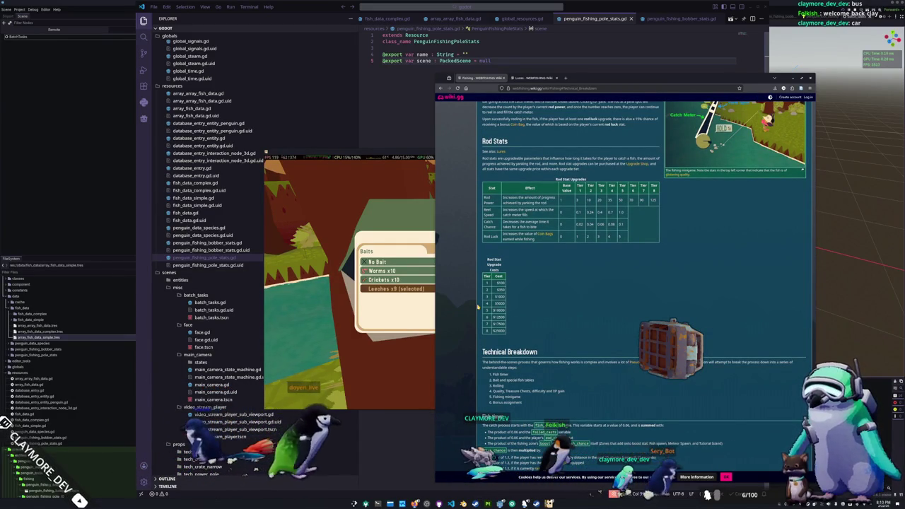
scroll(478, 307, "down", 4)
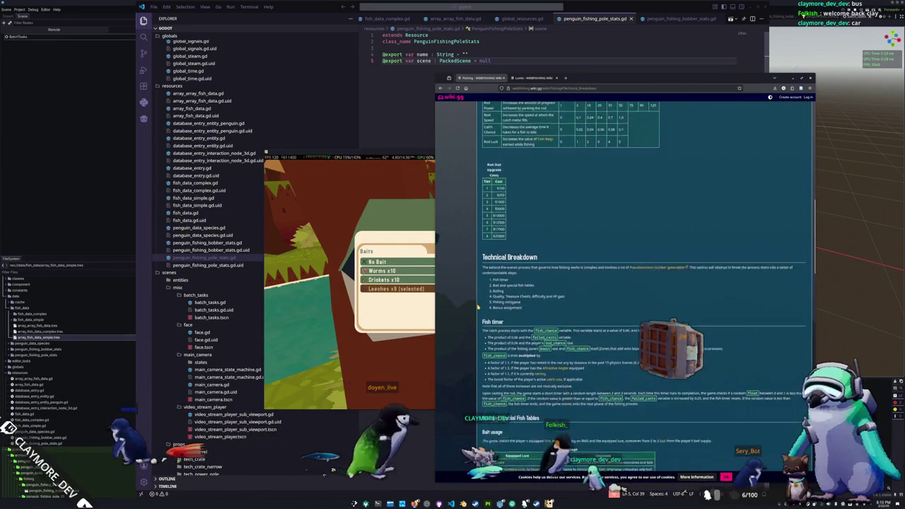
scroll(479, 306, "up", 5)
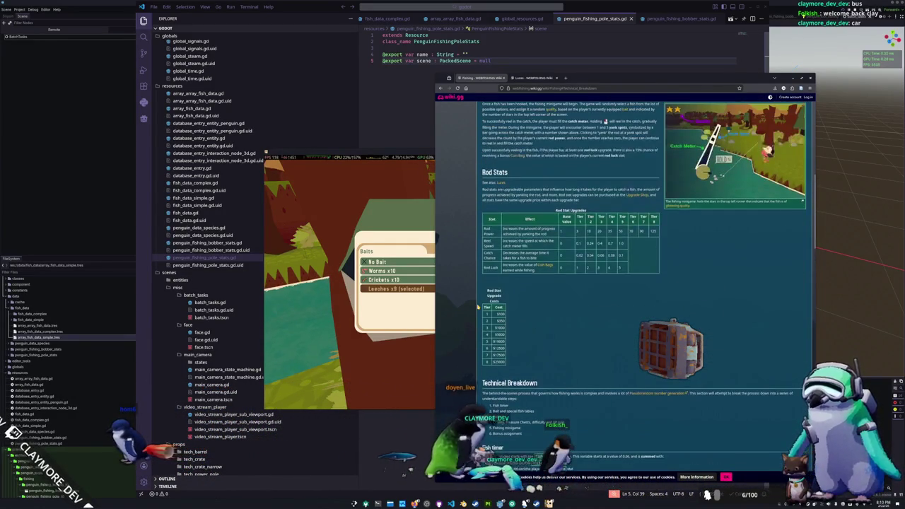
scroll(478, 310, "down", 5)
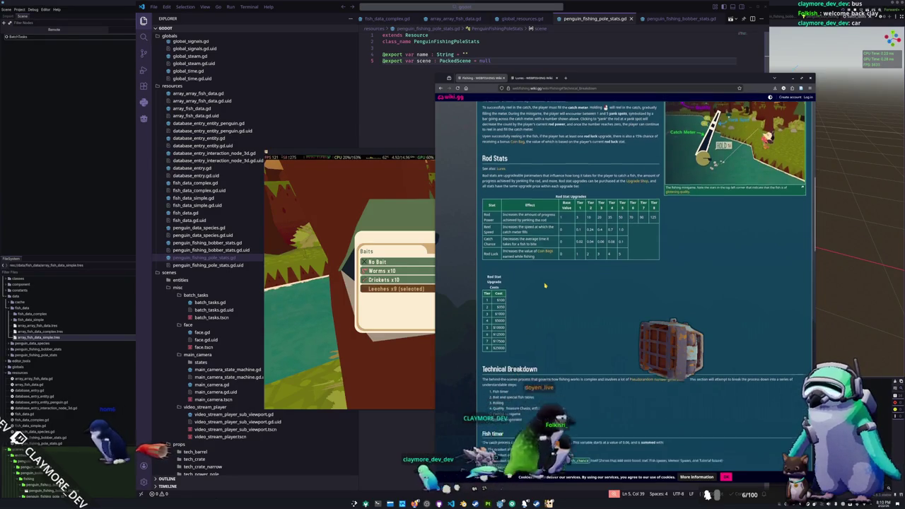
scroll(478, 309, "down", 2)
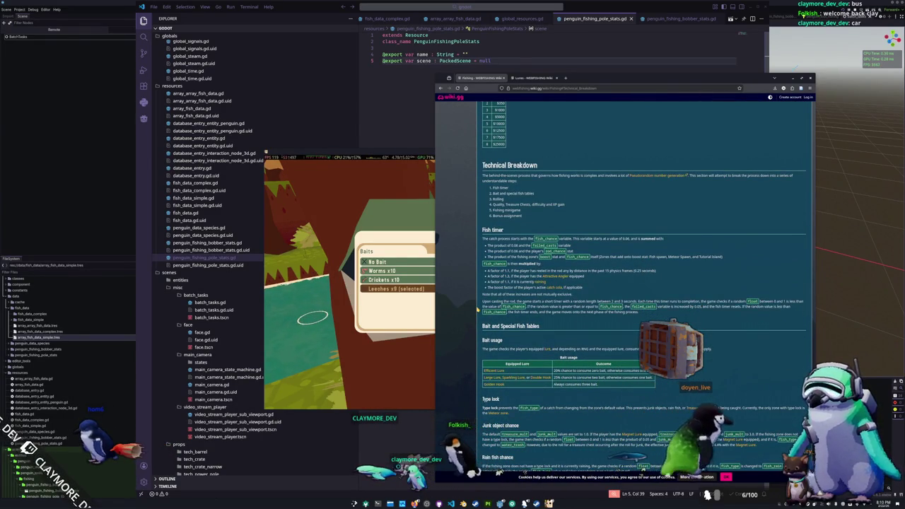
scroll(478, 309, "down", 3)
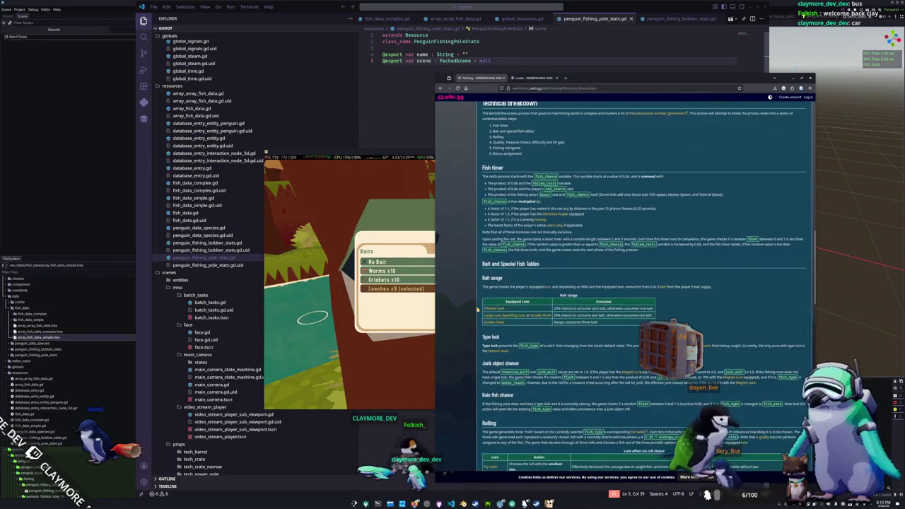
scroll(479, 309, "down", 3)
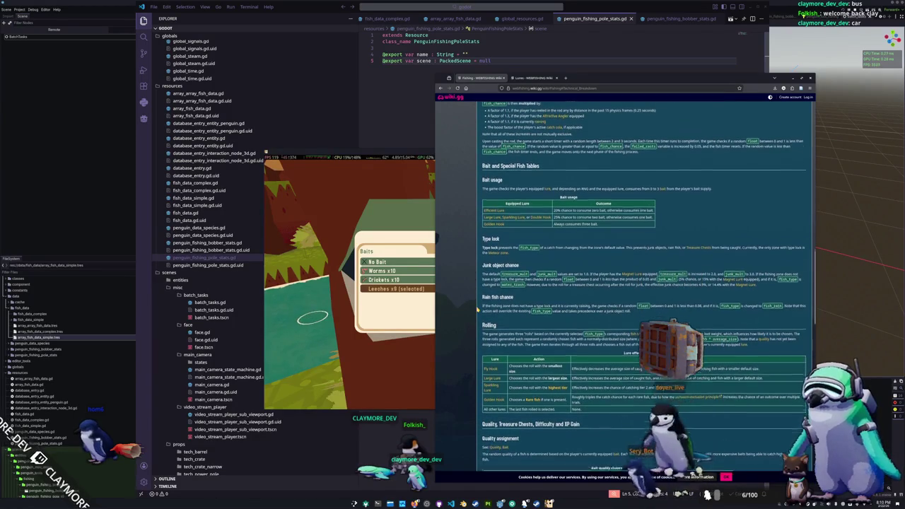
scroll(478, 309, "down", 2)
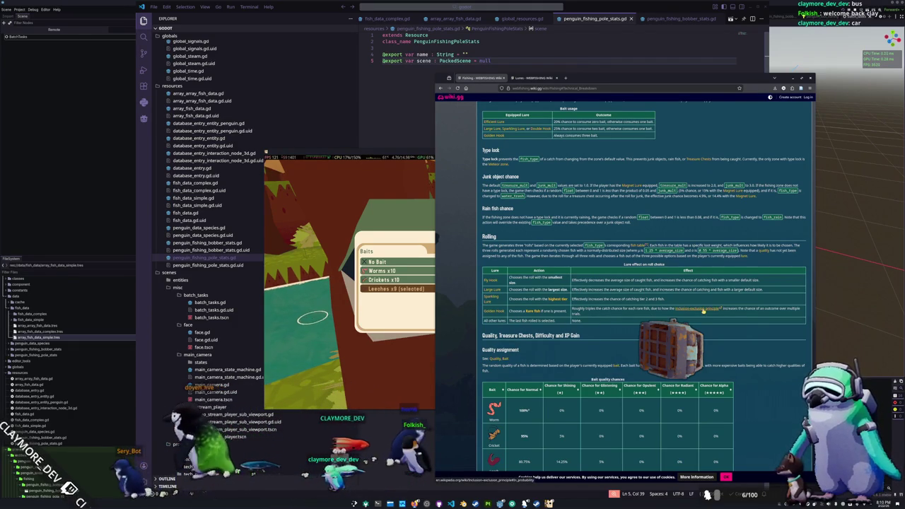
scroll(605, 316, "down", 1)
scroll(605, 316, "down", 8)
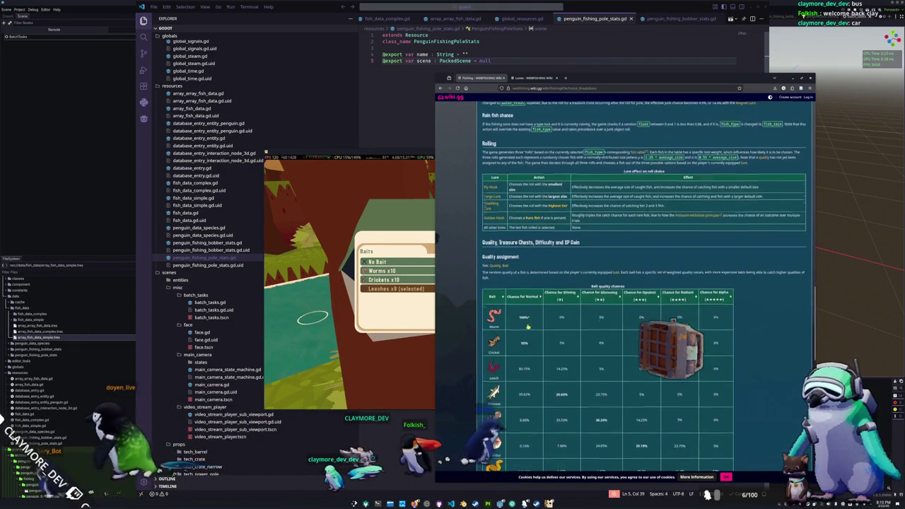
scroll(478, 324, "down", 3)
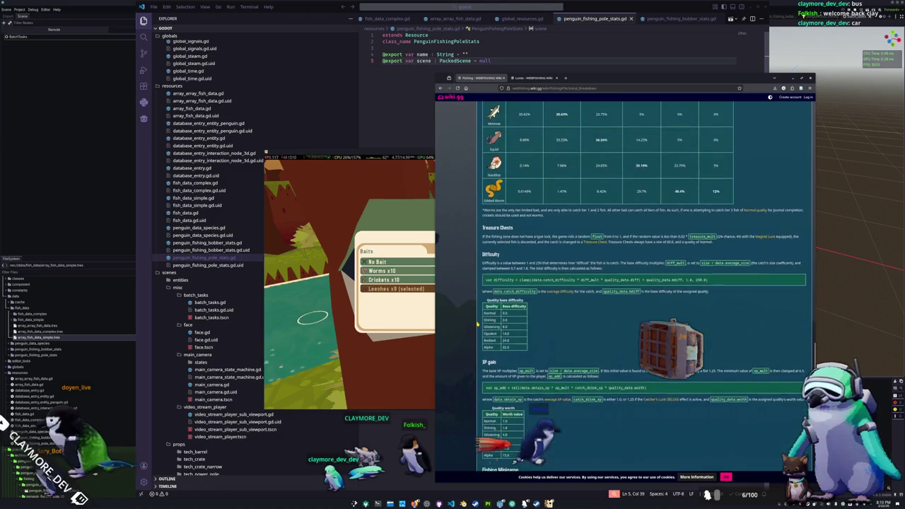
scroll(477, 325, "down", 2)
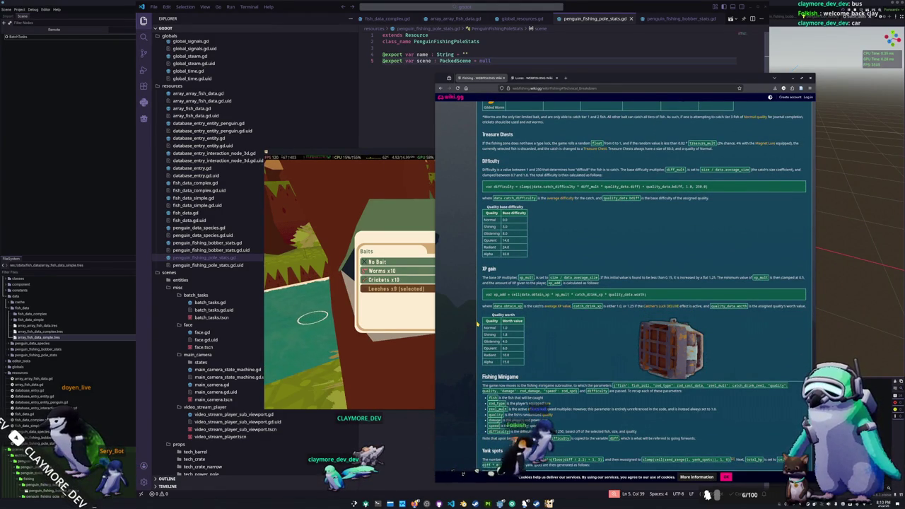
scroll(477, 325, "down", 3)
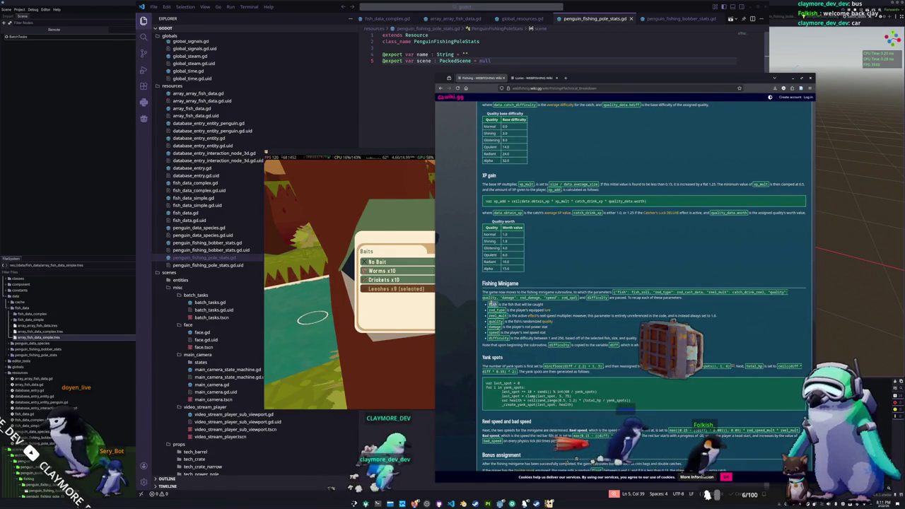
scroll(486, 312, "down", 2)
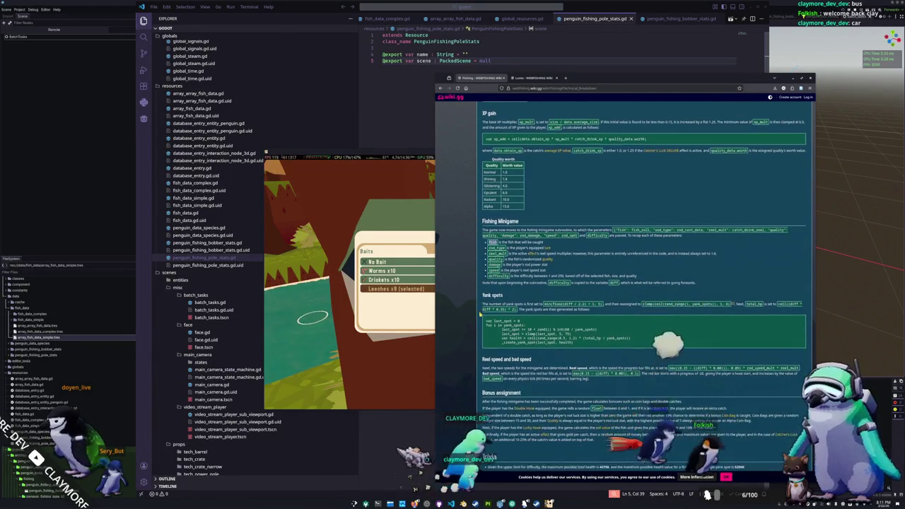
scroll(480, 316, "down", 1)
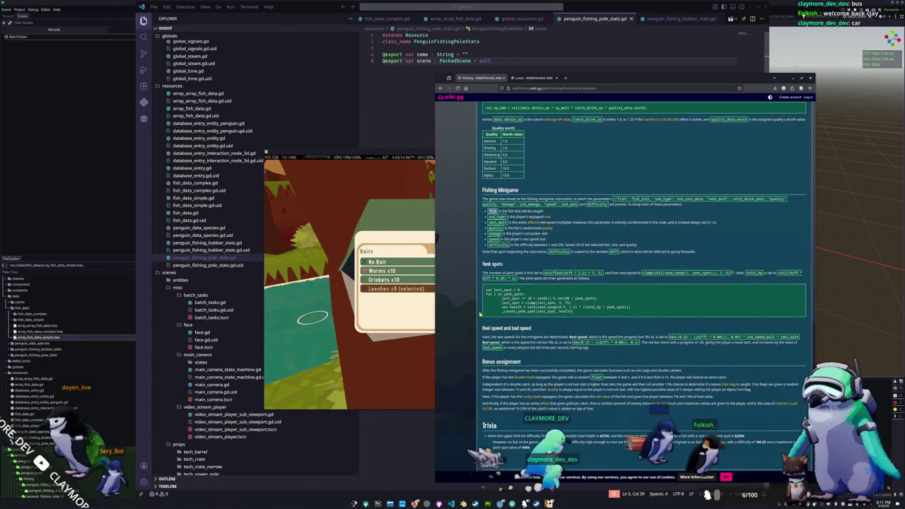
scroll(479, 315, "down", 1)
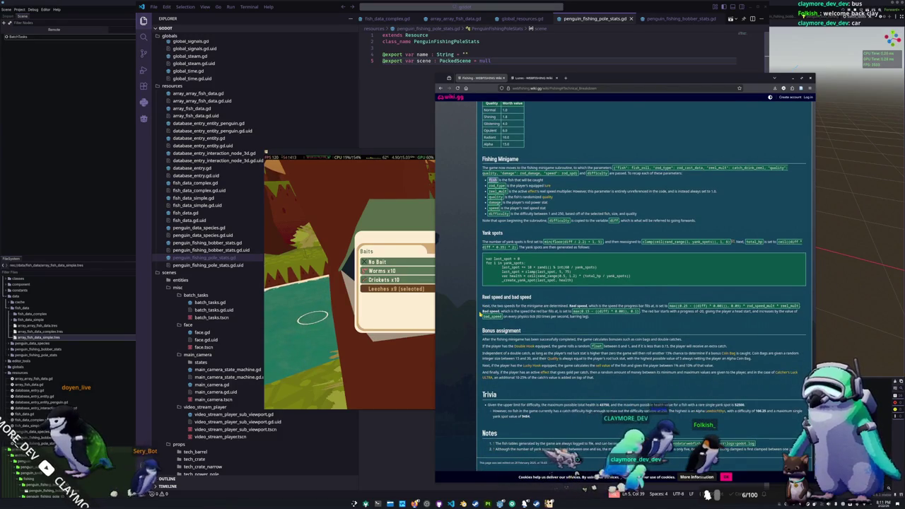
scroll(480, 314, "down", 1)
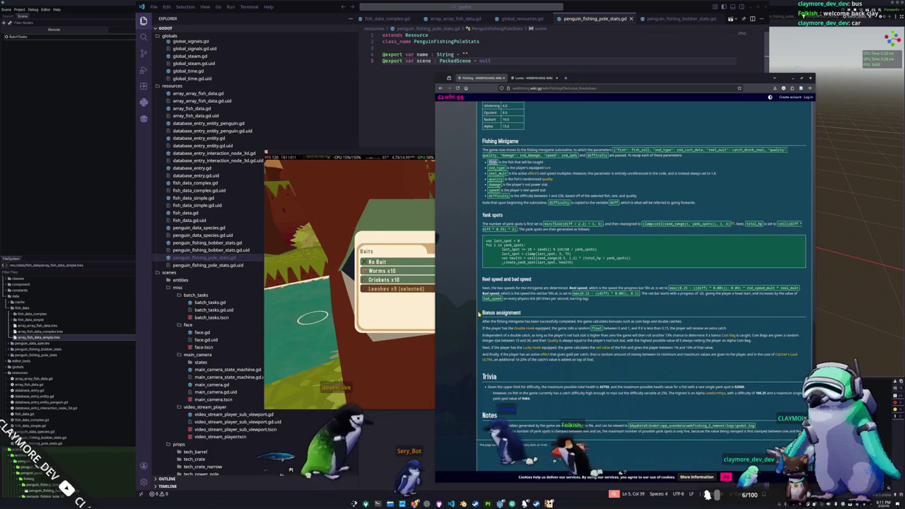
scroll(479, 314, "up", 1)
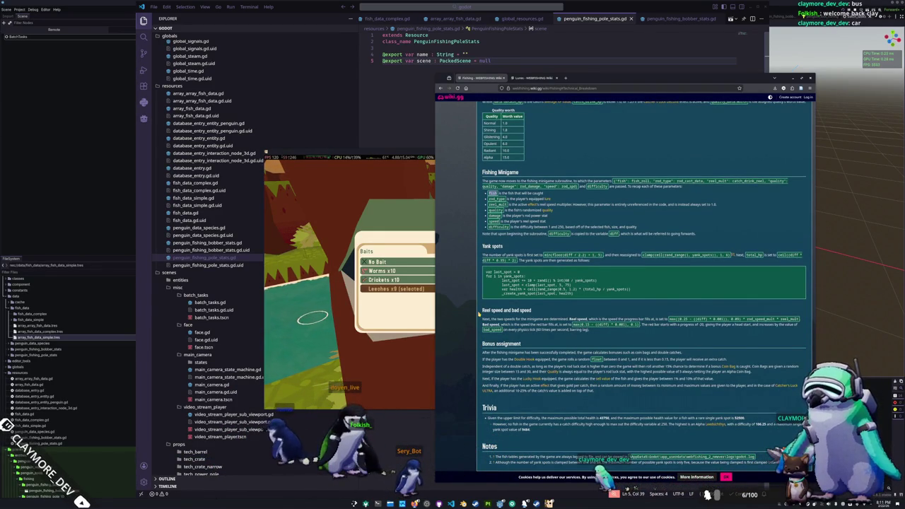
scroll(479, 316, "up", 3)
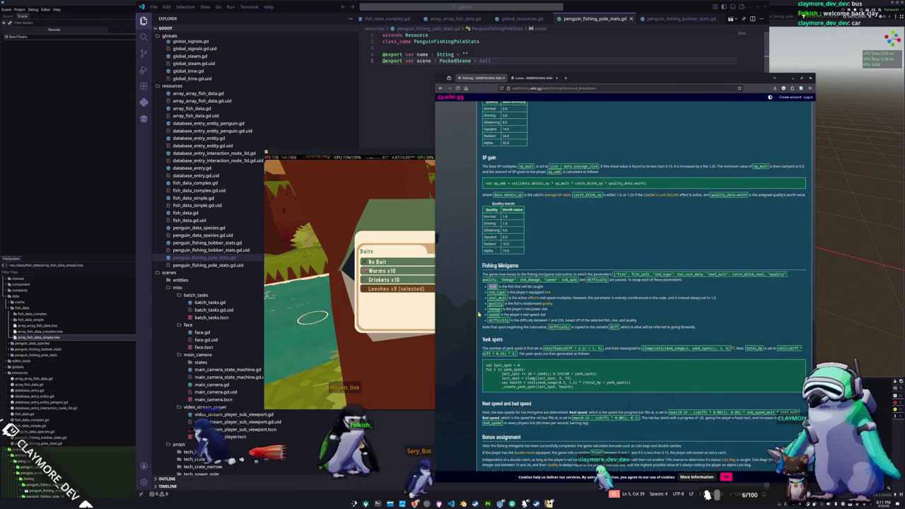
scroll(479, 314, "up", 3)
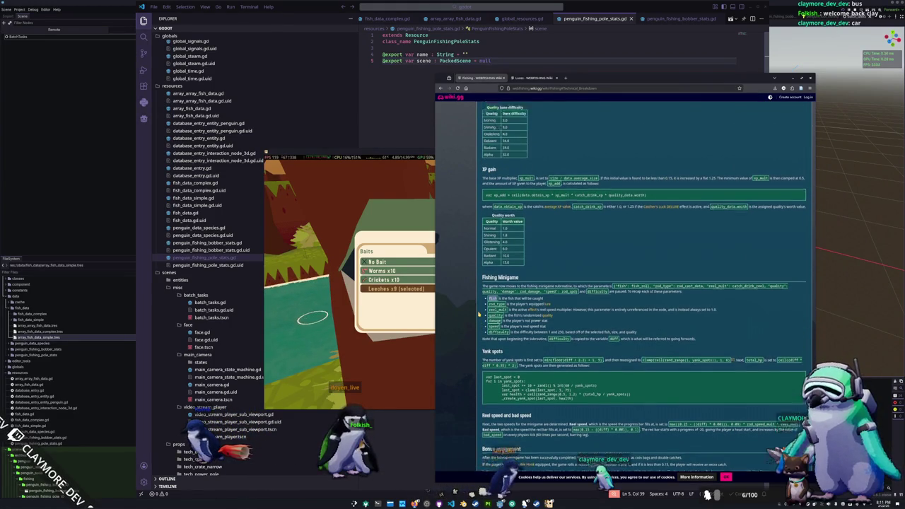
scroll(478, 315, "up", 3)
scroll(479, 315, "up", 2)
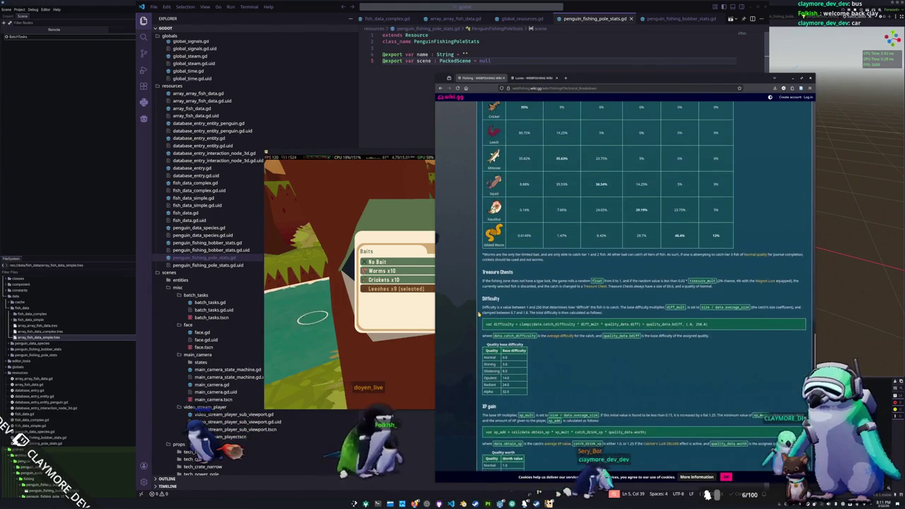
scroll(479, 314, "up", 6)
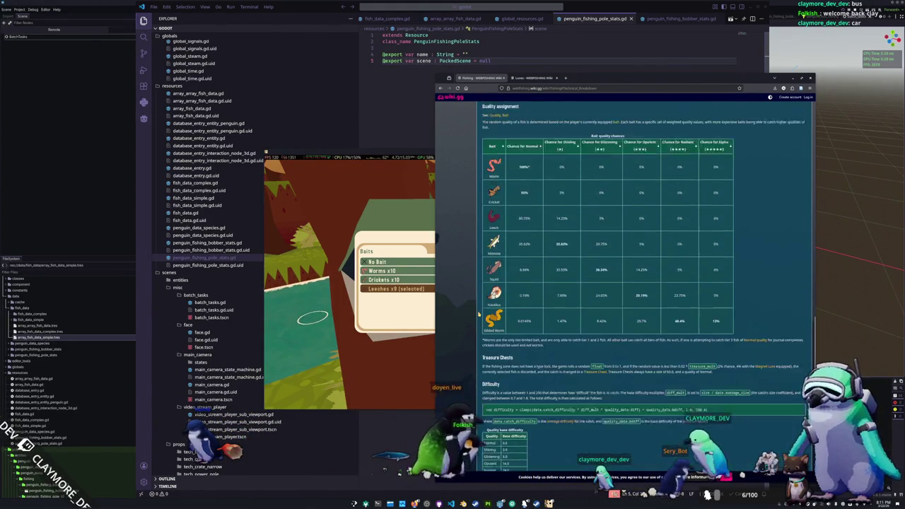
scroll(479, 314, "up", 6)
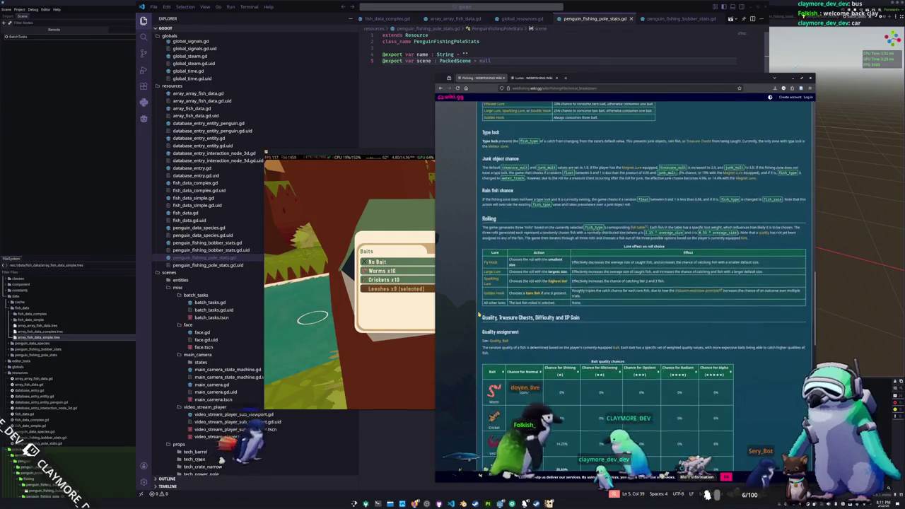
scroll(479, 316, "up", 1)
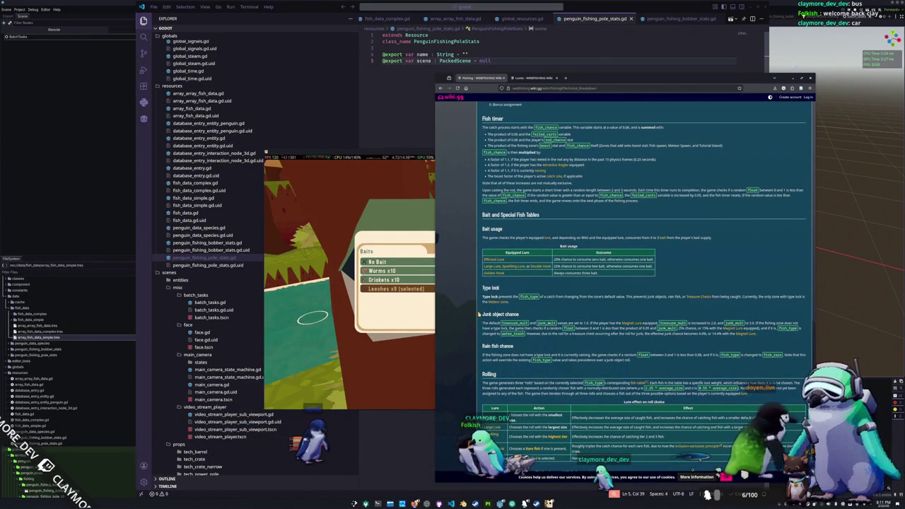
scroll(478, 319, "up", 2)
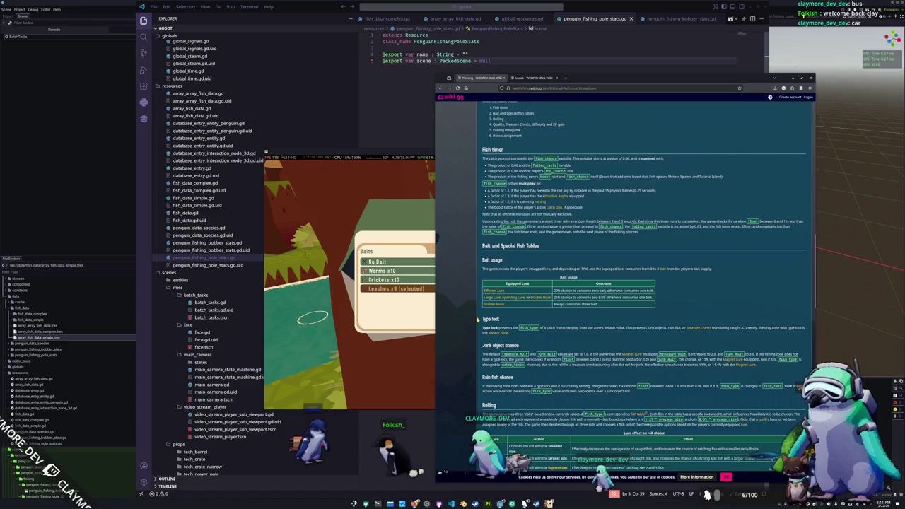
left_click(415, 313)
- Close the bait panel, walk the penguin onto the bridge to fish, then stop the game with F8
left_click(619, 239)
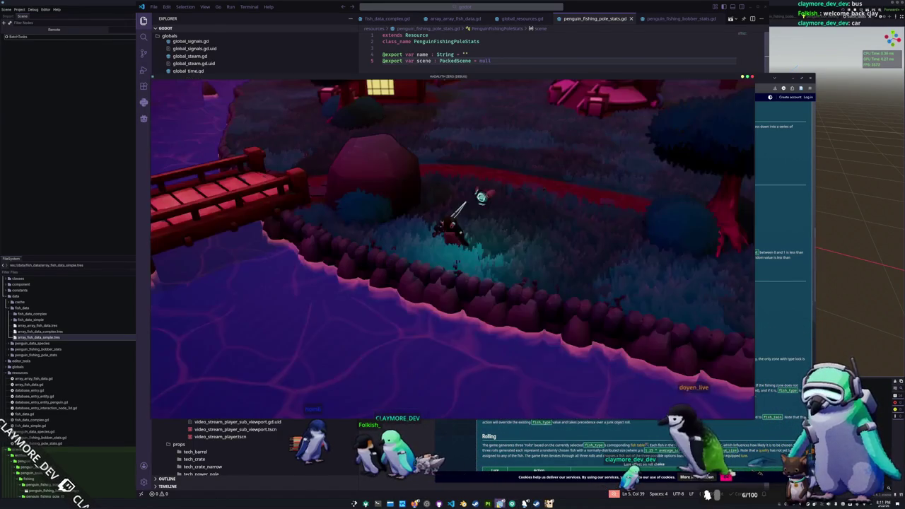
key("a")
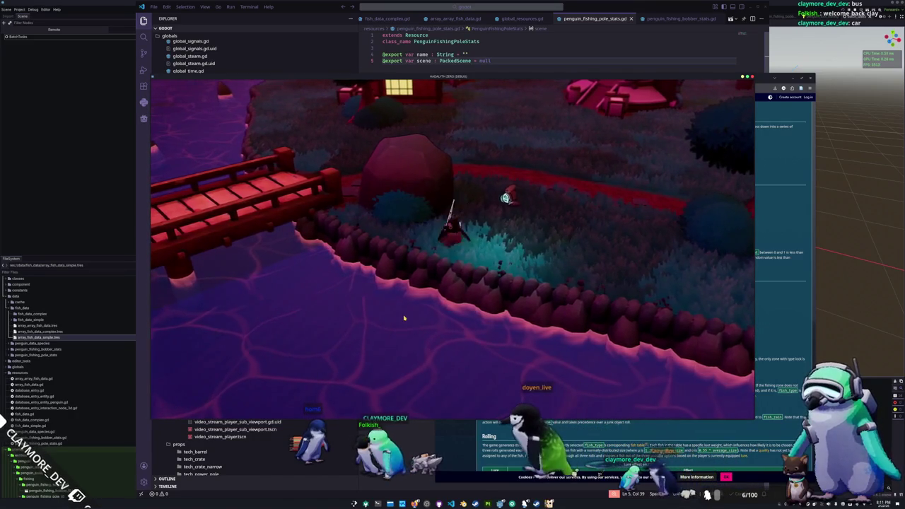
key("d")
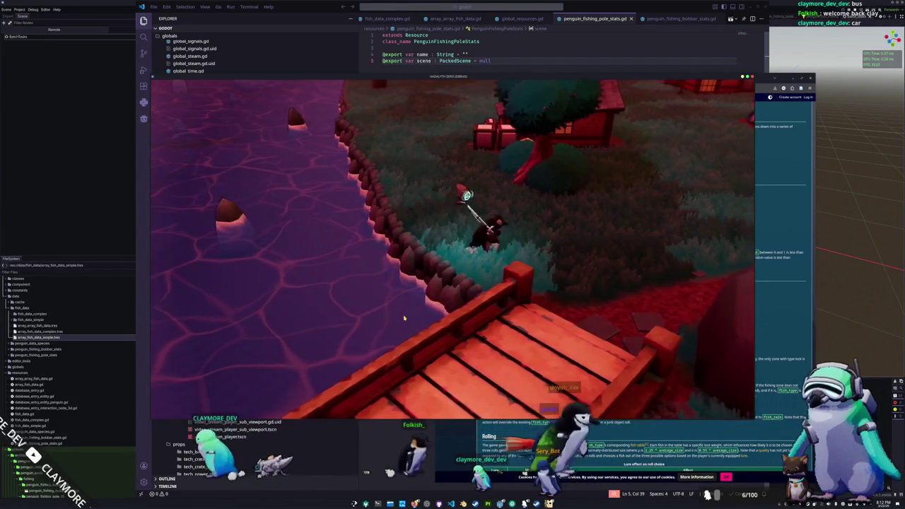
key("s")
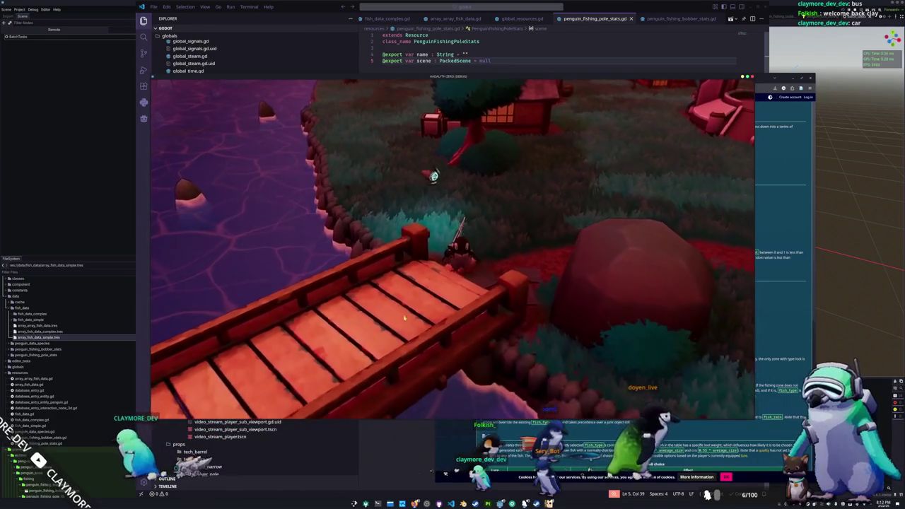
key("a")
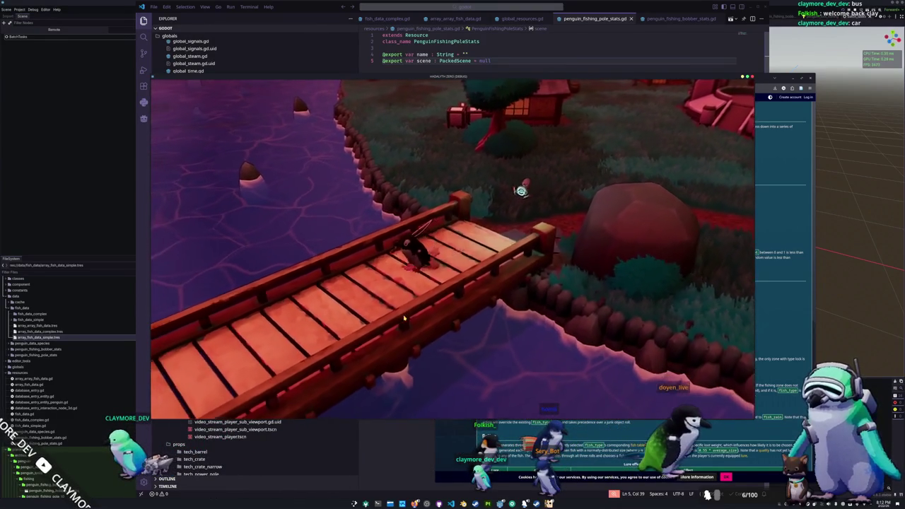
key("a")
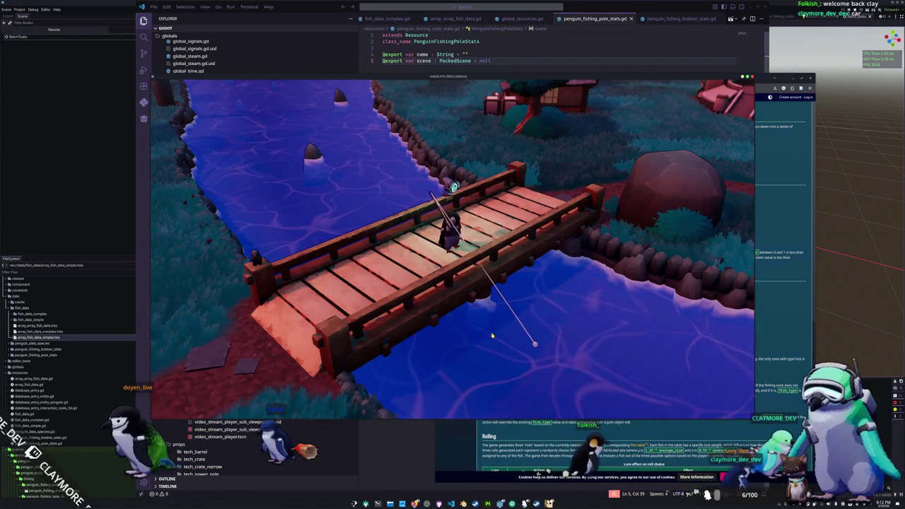
key("F8")
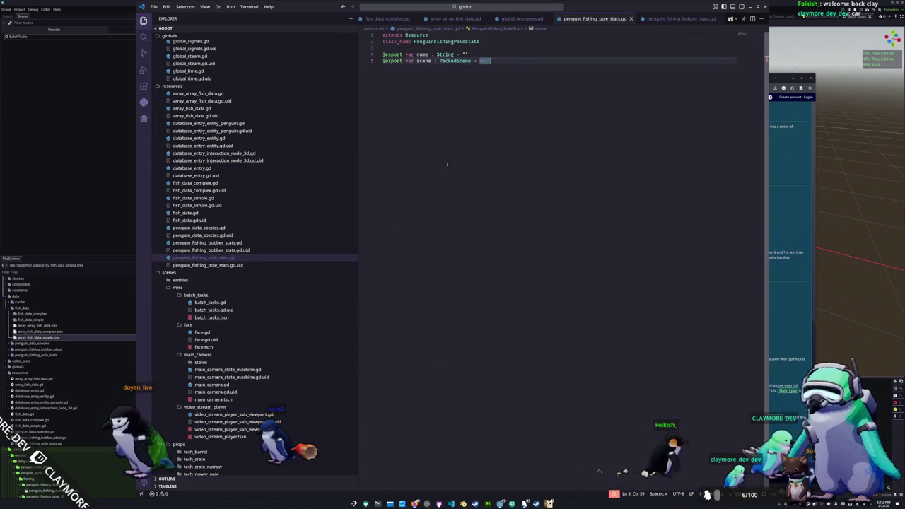
key("Return")
key("Return")
type("@e")
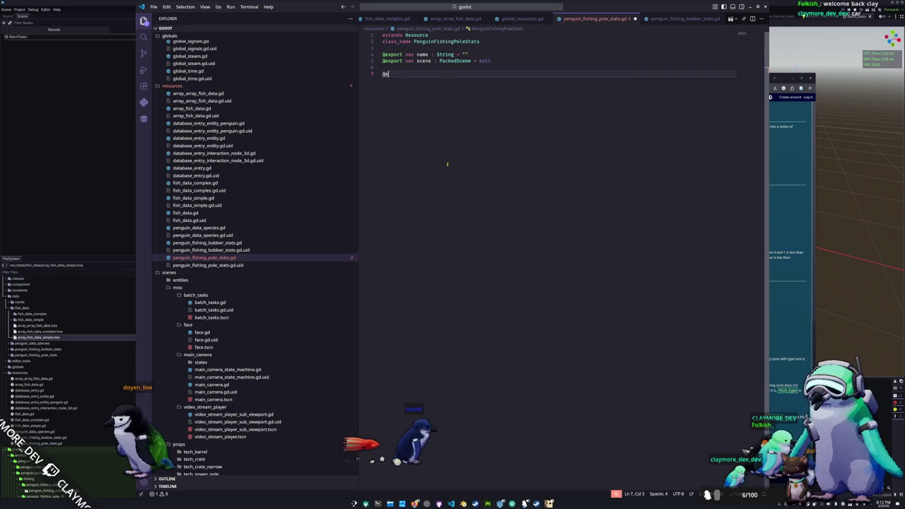
type("xport var ")
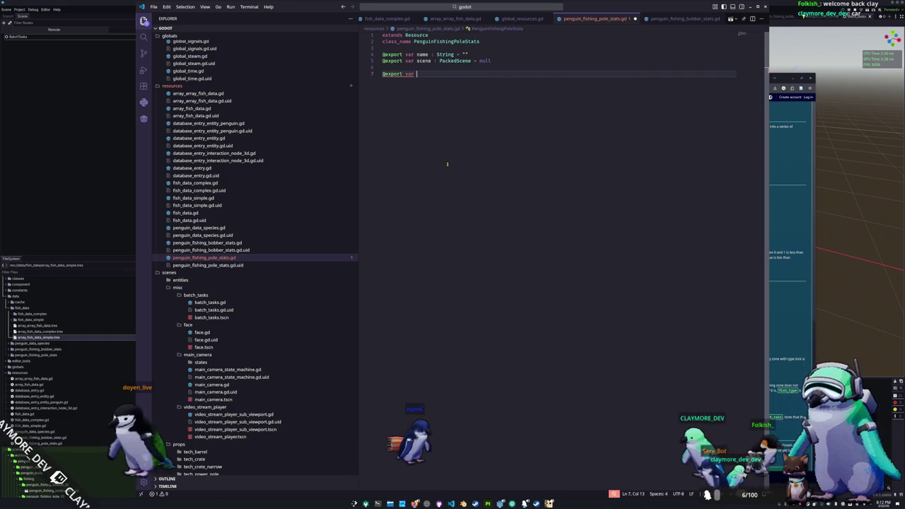
type("fish_size")
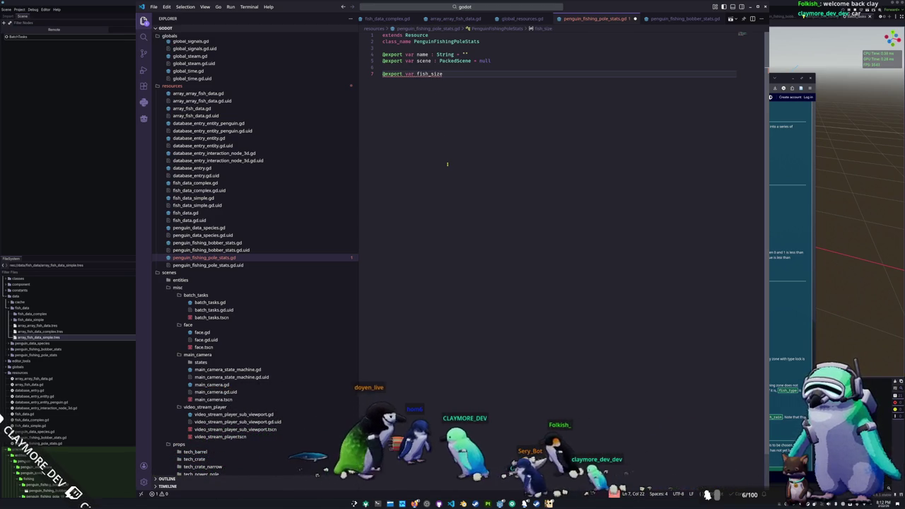
key("BackSpace")
key("BackSpace")
key("BackSpace")
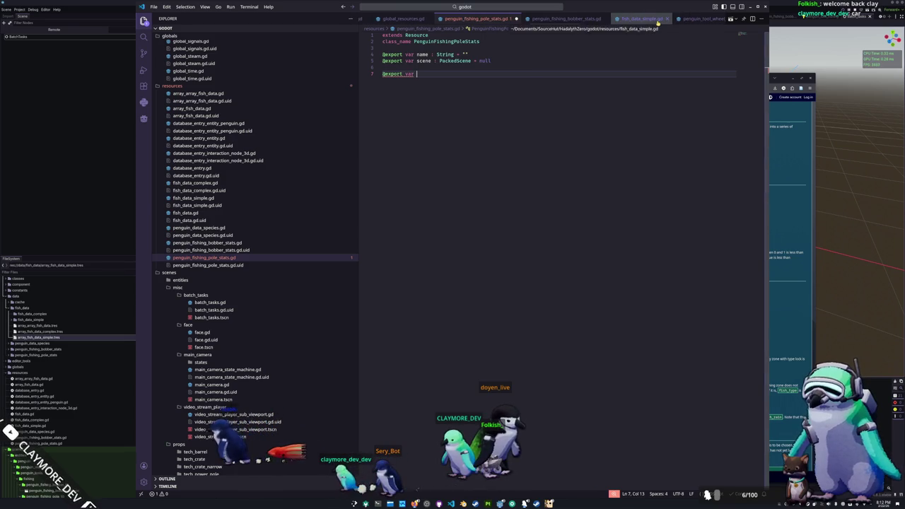
- In the FishData script, rename the FishTier enum to FishSize
left_click(640, 18)
left_click(418, 35, "ctrl")
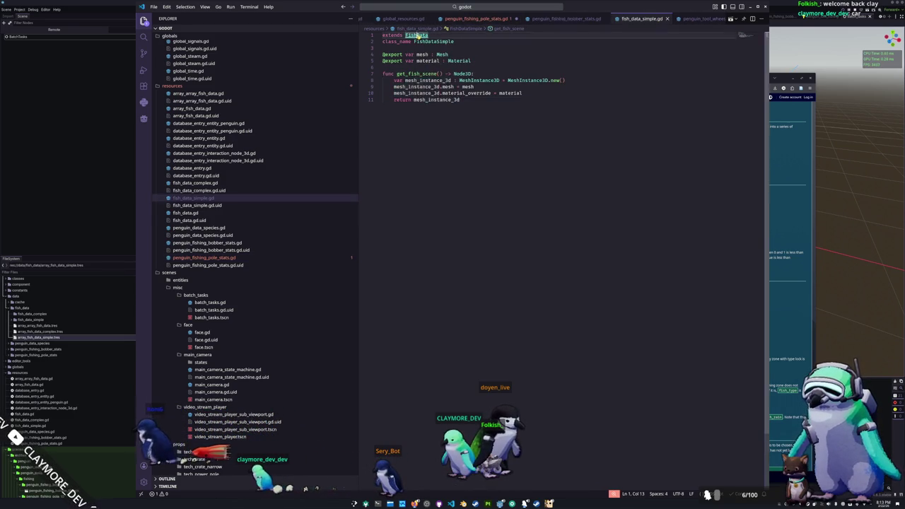
double_click(412, 61)
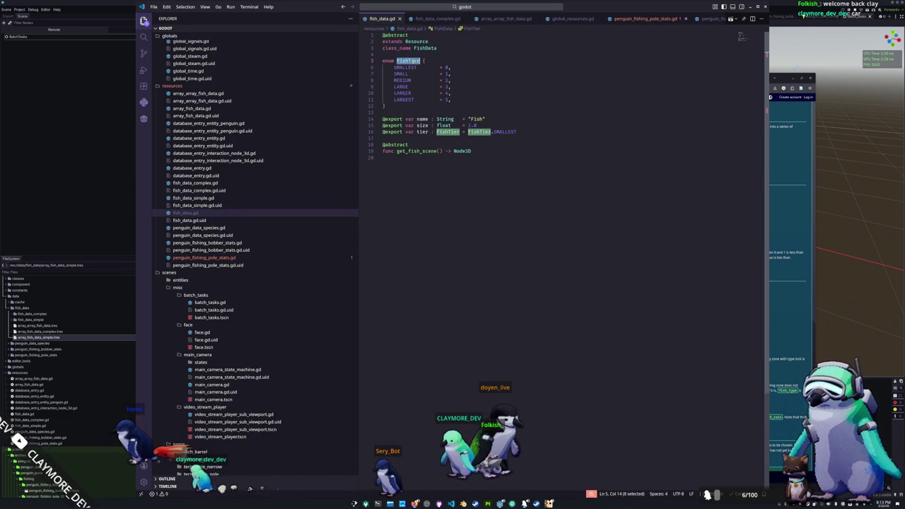
left_click(425, 111)
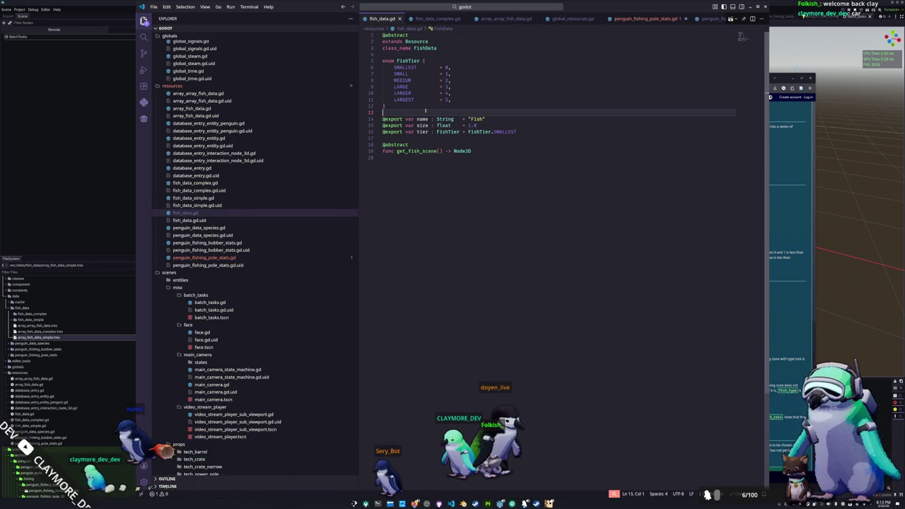
key("Up")
key("Up")
key("Up")
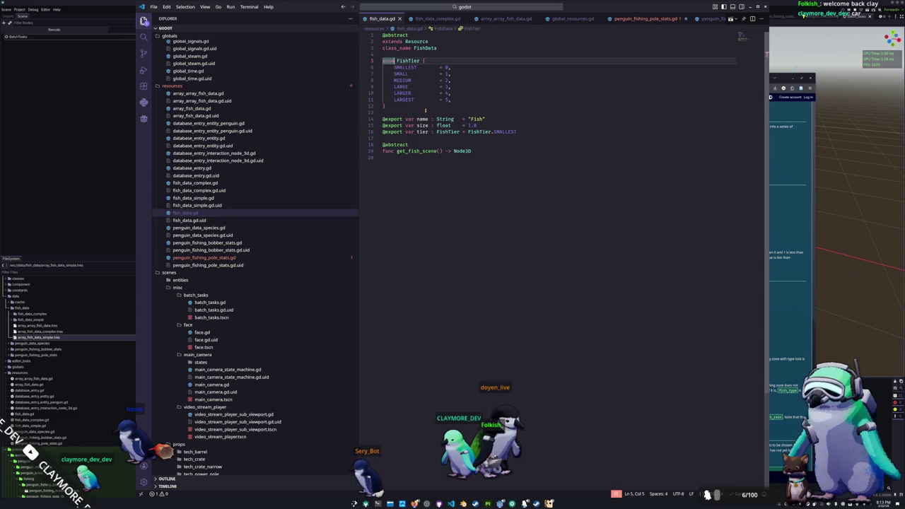
key("ctrl+Right")
key("ctrl+Right")
key("ctrl+d")
type("FishSize")
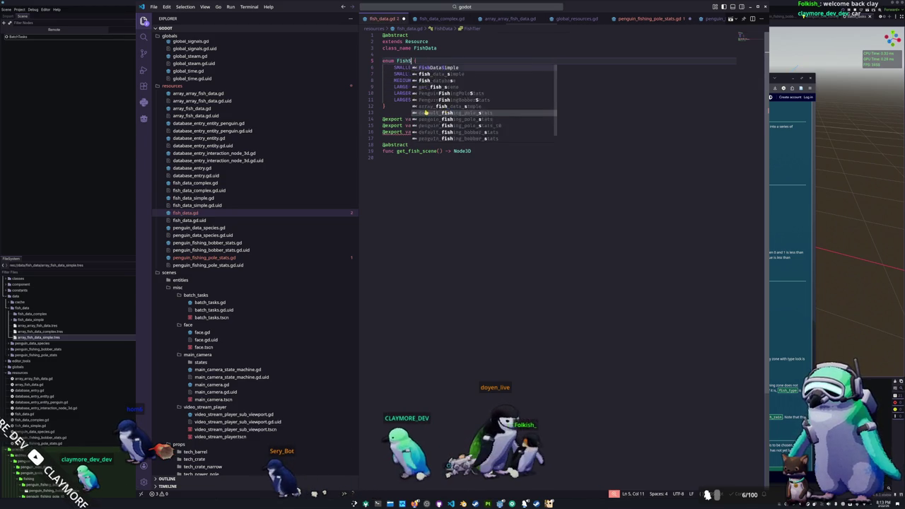
- Replace both FishTier references on line 16 with FishSize and save fish_data.gd
key("Down")
key("Down")
key("Down")
key("ctrl+Right")
key("ctrl+Right")
key("ctrl+shift+Right")
type("FishSize")
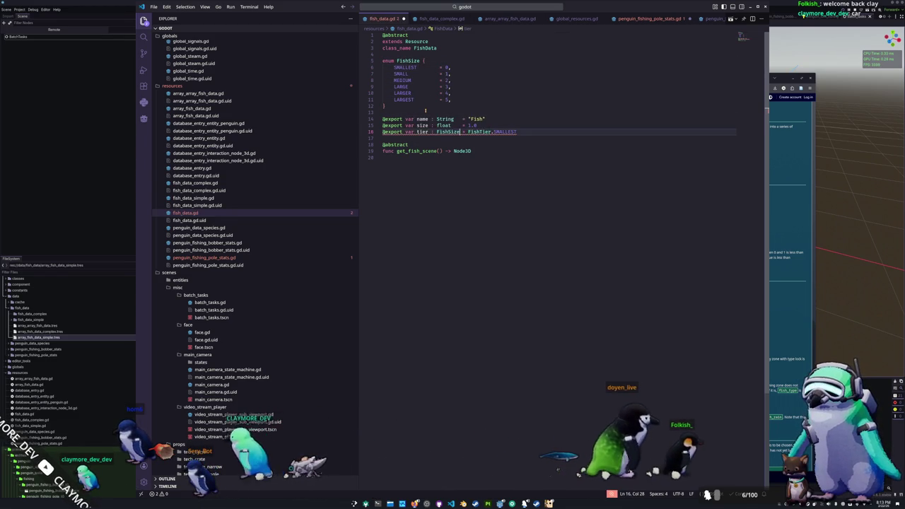
key("Right")
key("Right")
key("Right")
key("ctrl+shift+Right")
type("FishSize")
key("Down")
key("ctrl+s")
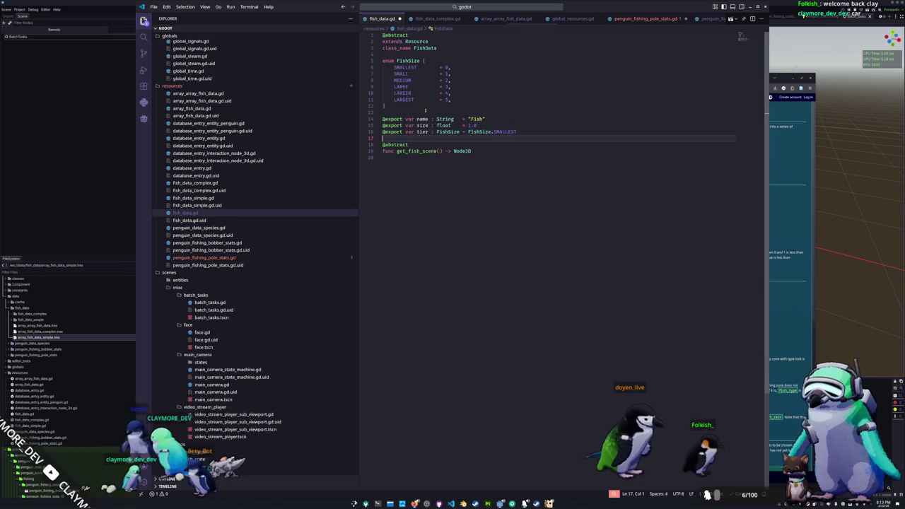
scroll(447, 21, "up", 3)
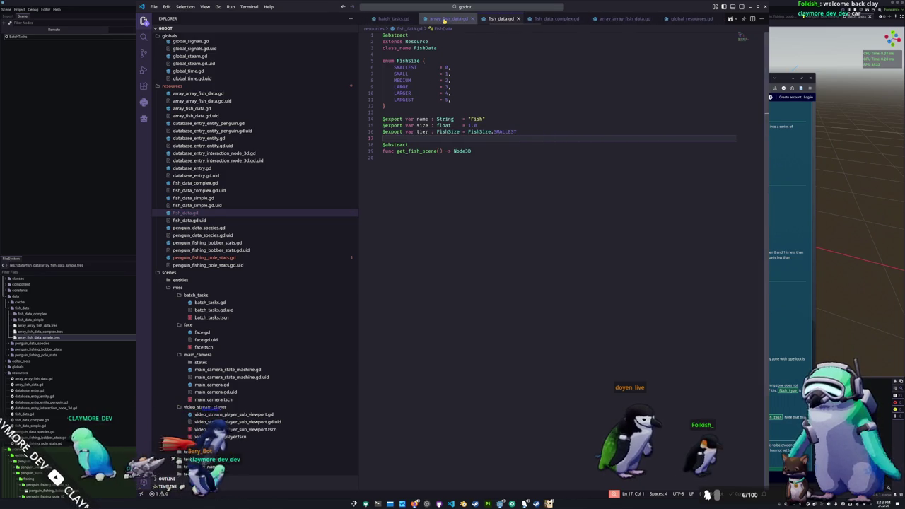
scroll(447, 22, "up", 2)
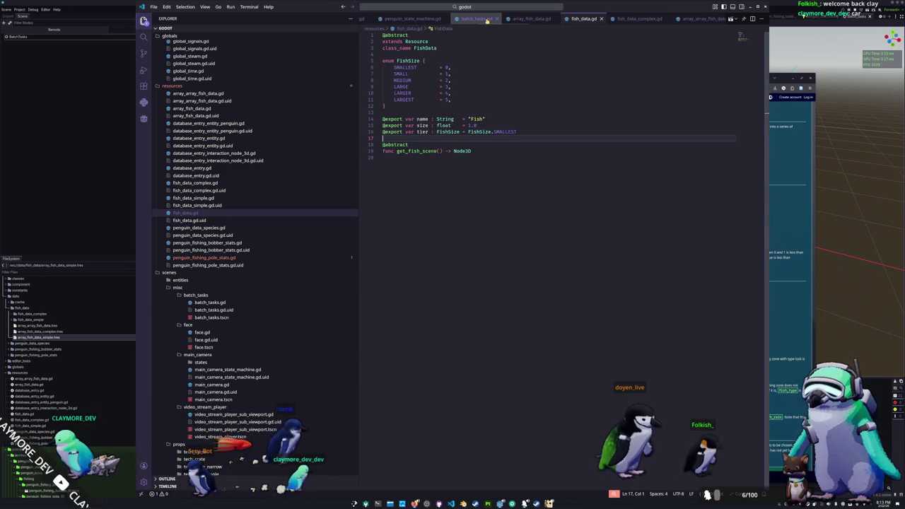
- In batch_tasks.gd, change line 17 to declare fish_size with type FishSize
left_click(474, 19)
double_click(522, 138)
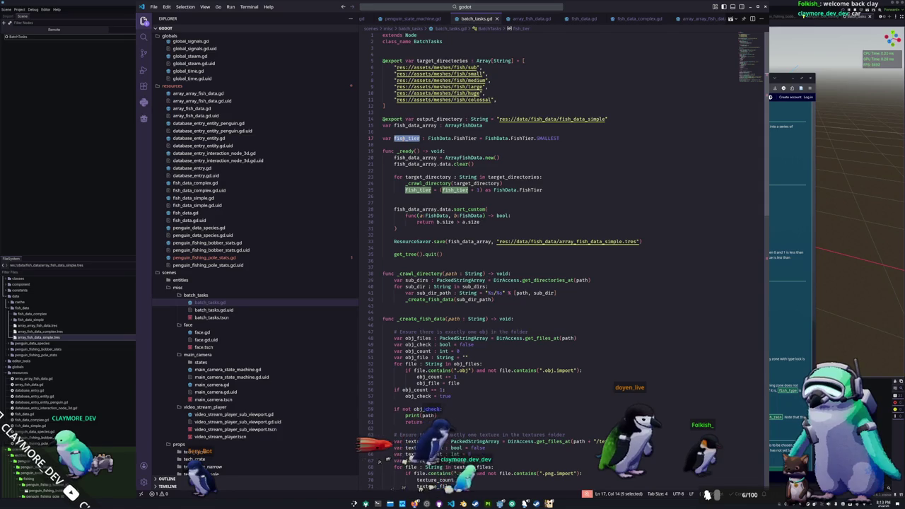
double_click(400, 138)
type("fish_size")
double_click(466, 138)
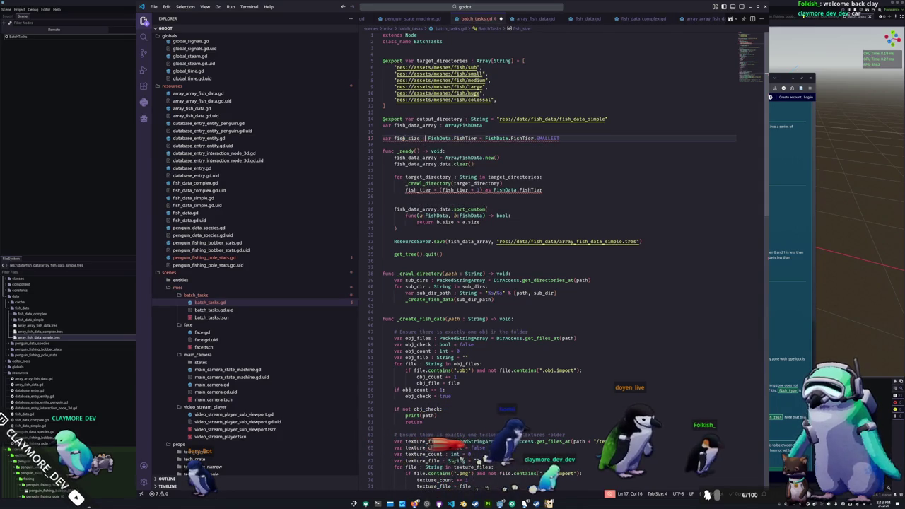
type("F")
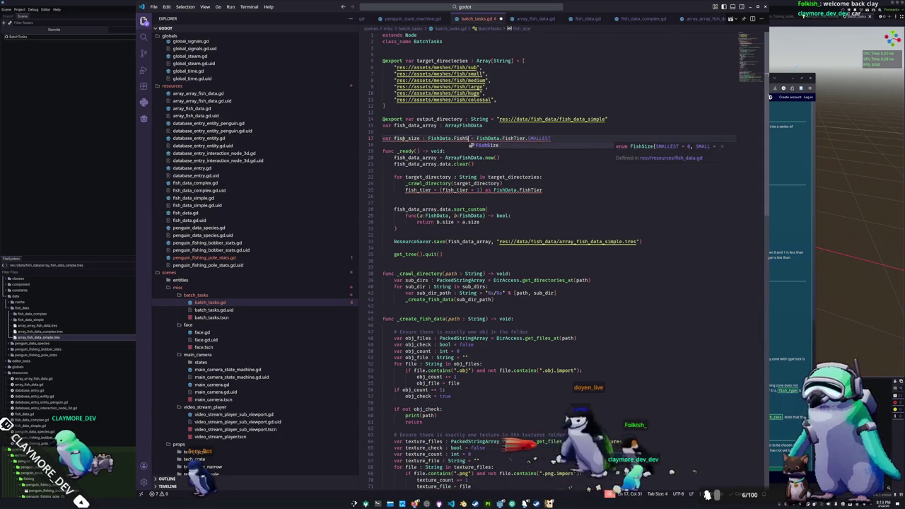
type("ize")
key("ctrl+shift+Left")
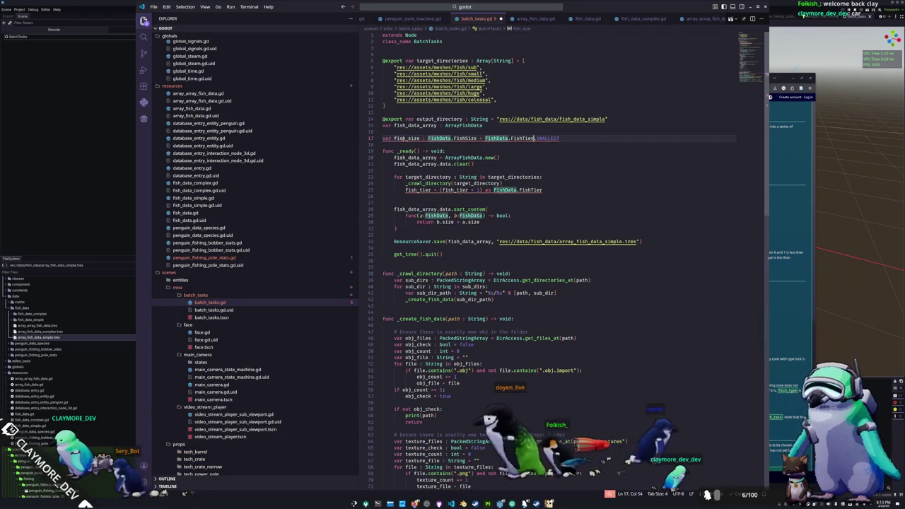
double_click(522, 138)
key("ctrl+d")
type("FishSize")
left_click(387, 137)
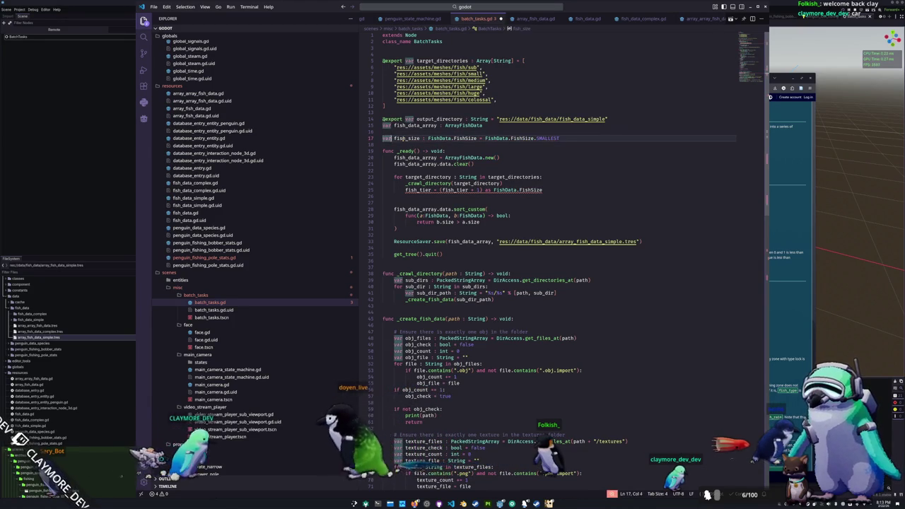
- Rename both fish_tier references on line 25 to fish_size
left_click(428, 190)
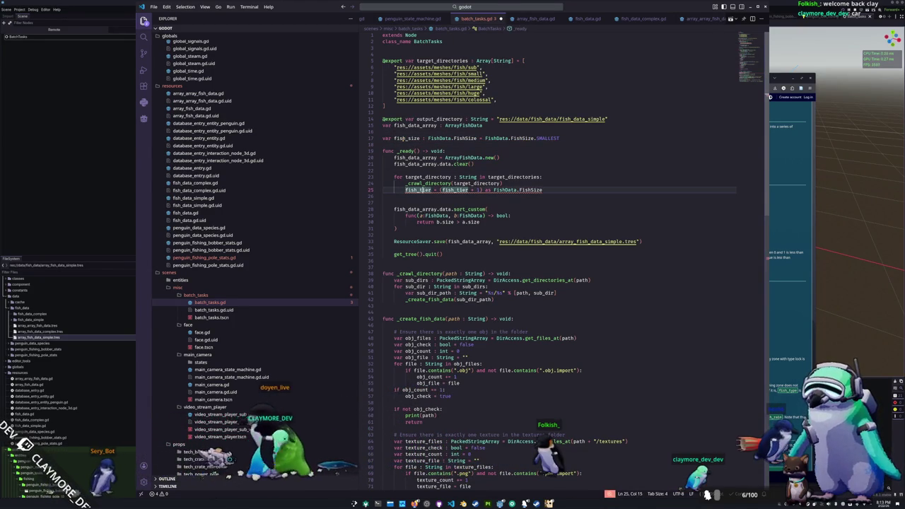
key("Delete")
key("Delete")
key("Delete")
key("BackSpace")
type("siz")
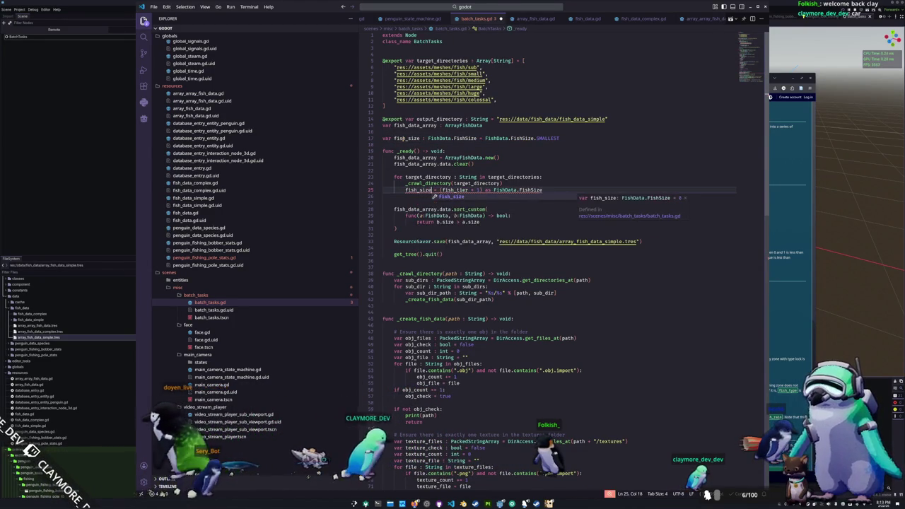
key("Tab")
double_click(455, 189)
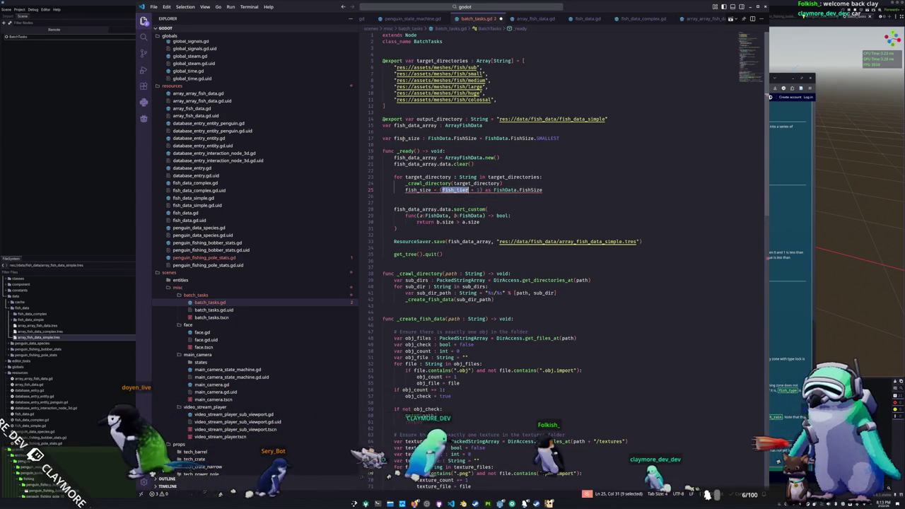
type("fish_size")
key("Down")
- Rename the tier field and fish_tier value on line 88 to fish_size
scroll(456, 326, "down", 15)
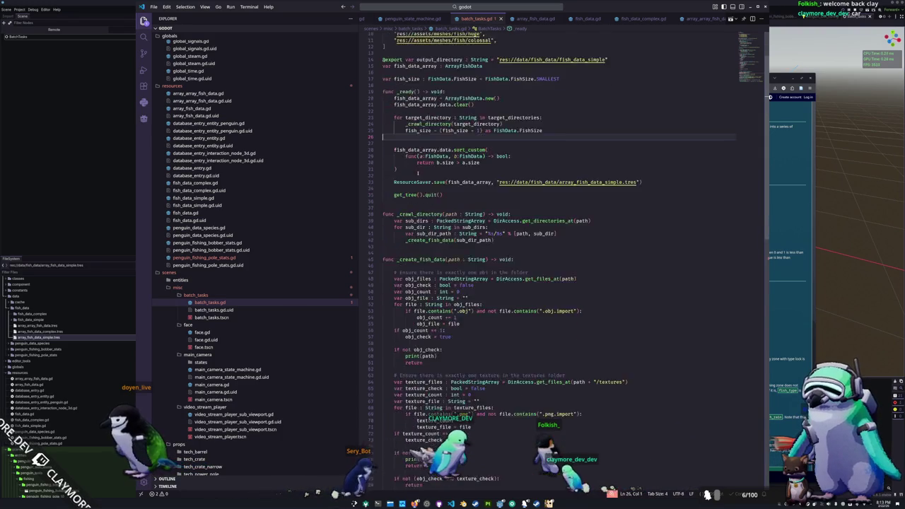
double_click(455, 322)
type("fish_size")
double_click(427, 322)
type("sizefish_siz")
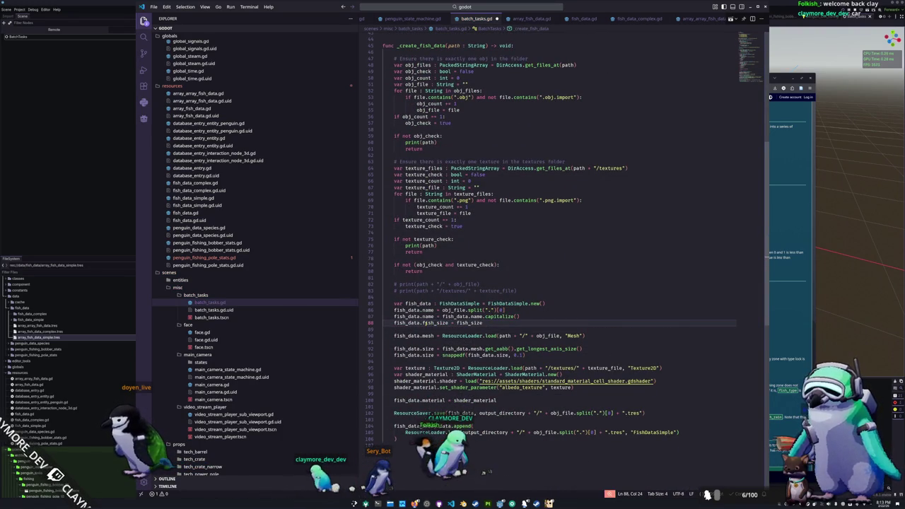
key("ctrl+d")
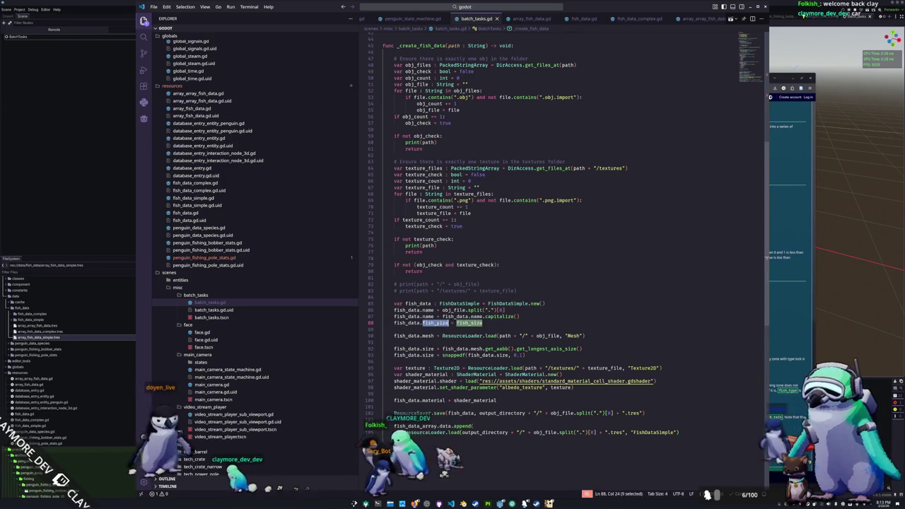
- In the FishData definition, rename the tier property to fish_size
left_click(457, 323, "ctrl")
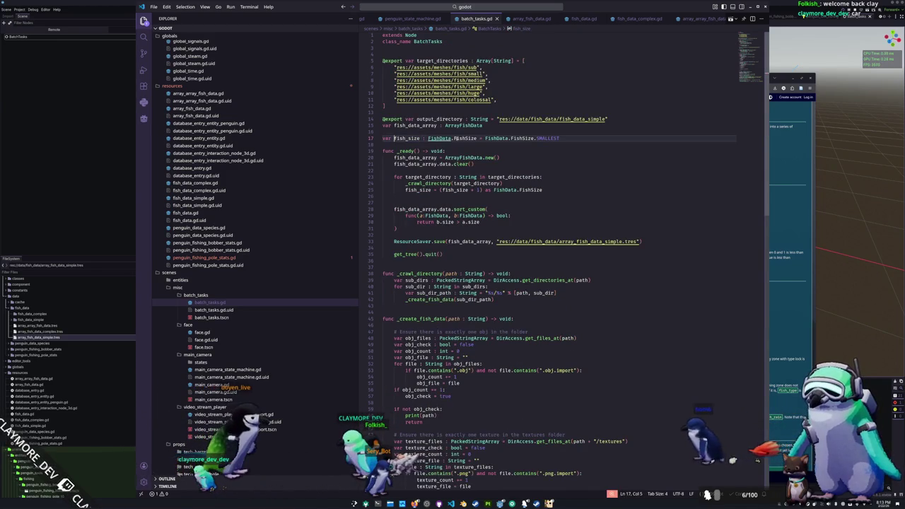
left_click(440, 139, "ctrl")
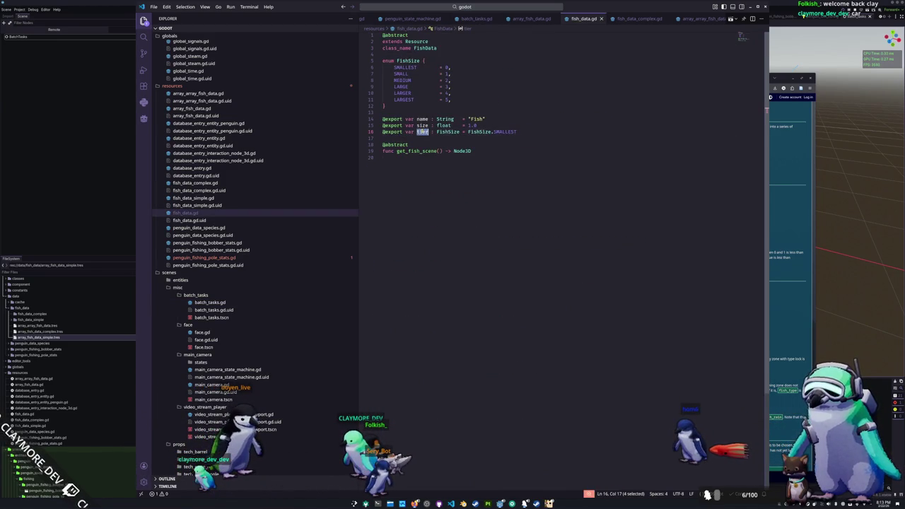
type("ish_si")
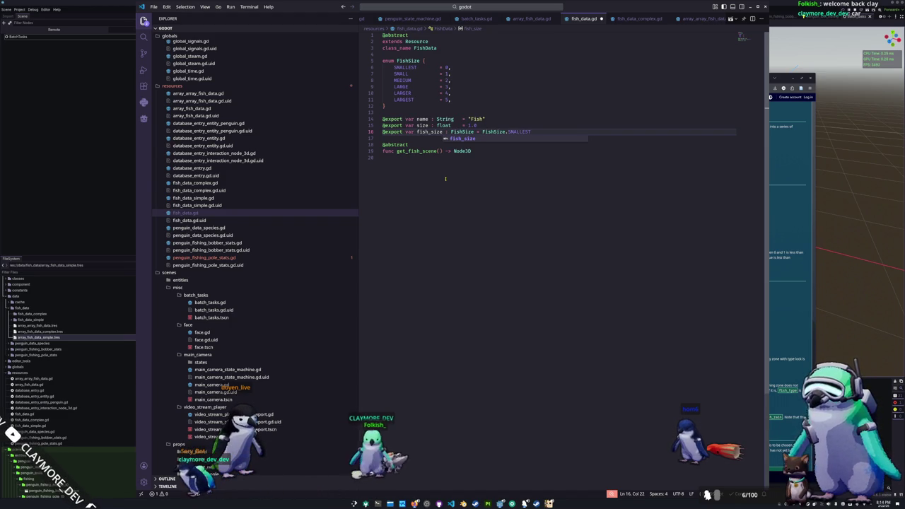
key("Escape")
key("Up")
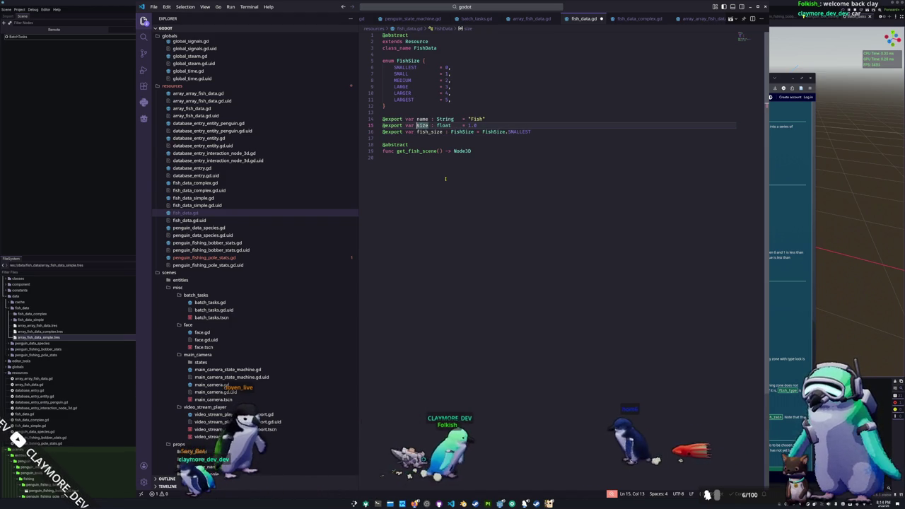
key("Left")
key("ctrl+d")
key("Escape")
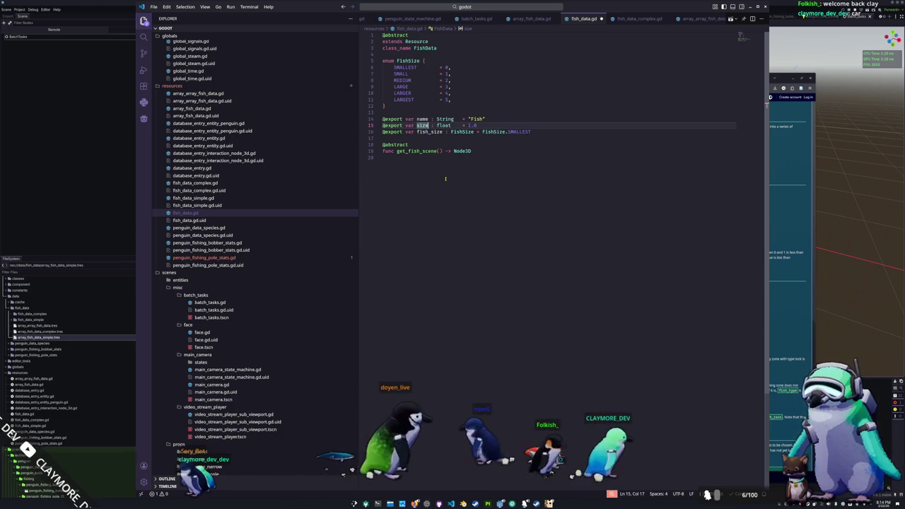
key("Down")
key("ctrl+Right")
key("ctrl+shift+Left")
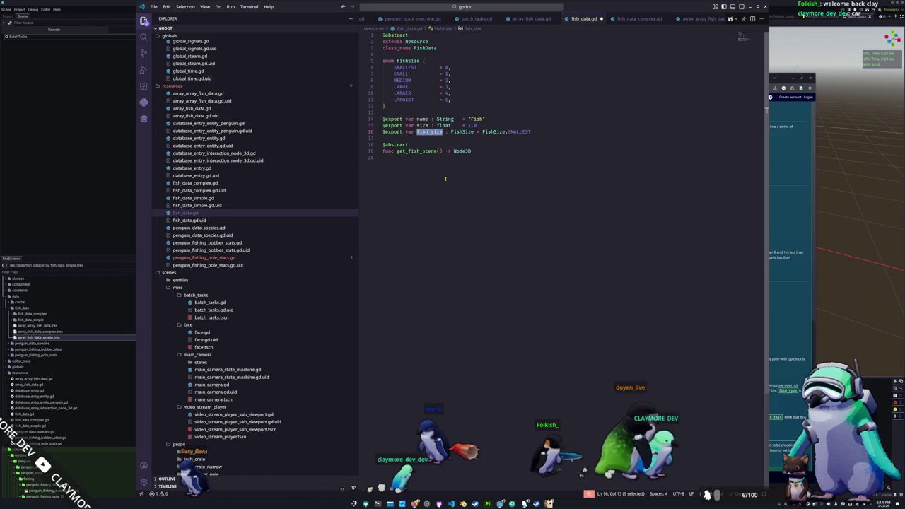
key("Up")
key("Up")
key("Up")
key("Up")
key("Up")
key("Up")
- Rename the FishSize enum and its property type and default to FishCategory, then save fish_data.gd
key("ctrl+Right")
key("ctrl+shift+Left")
type("FishCa")
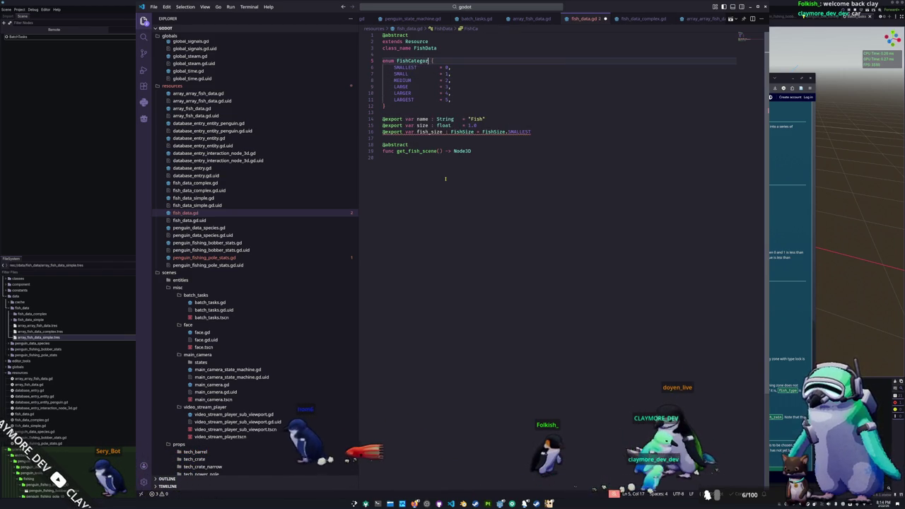
key("ctrl+shift+Left")
key("Down")
key("Down")
key("Down")
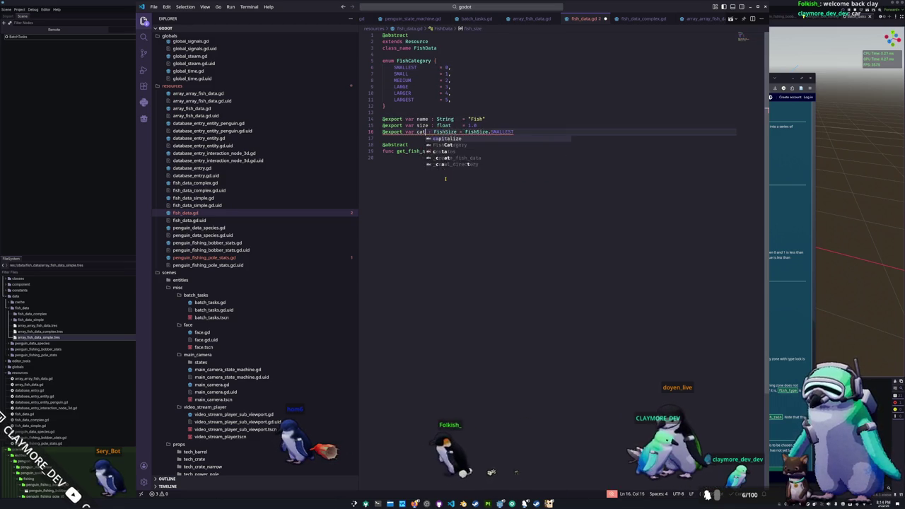
type("FishCategory")
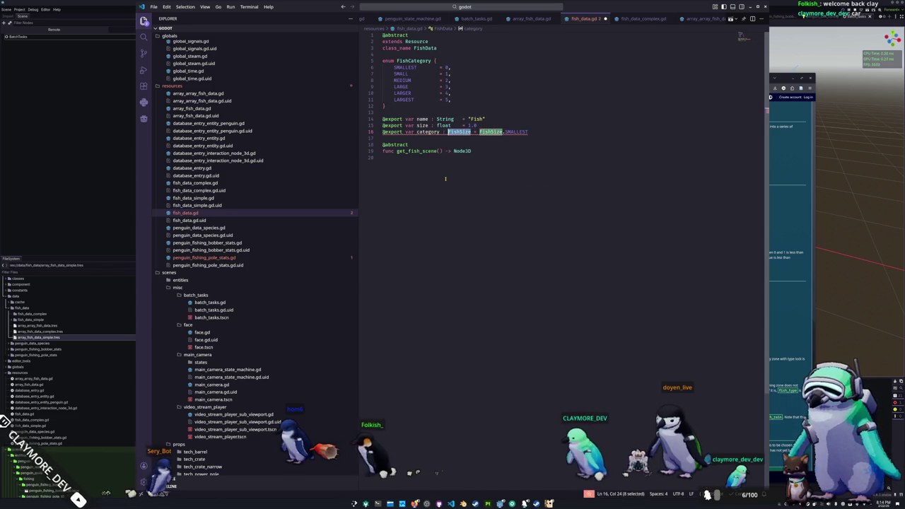
key("ctrl+Right")
key("ctrl+shift+Right")
type("FishCategory")
key("ctrl+s")
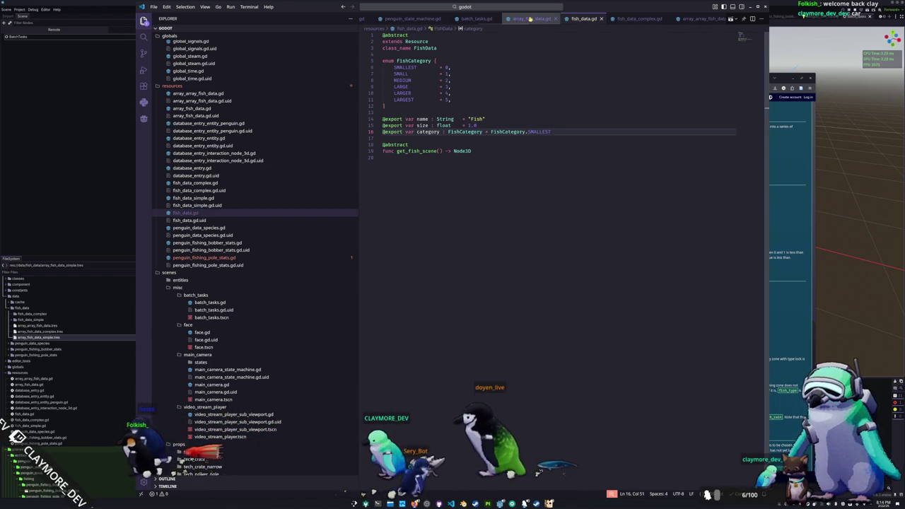
- In batch_tasks.gd, change line 17 to fish_category : FishData.FishCategory
left_click(531, 18)
left_click(477, 18)
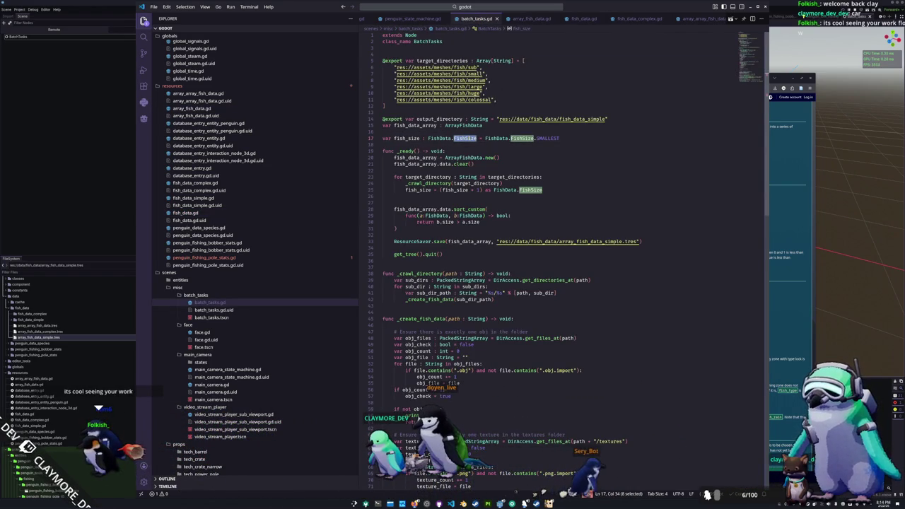
type("FishData.")
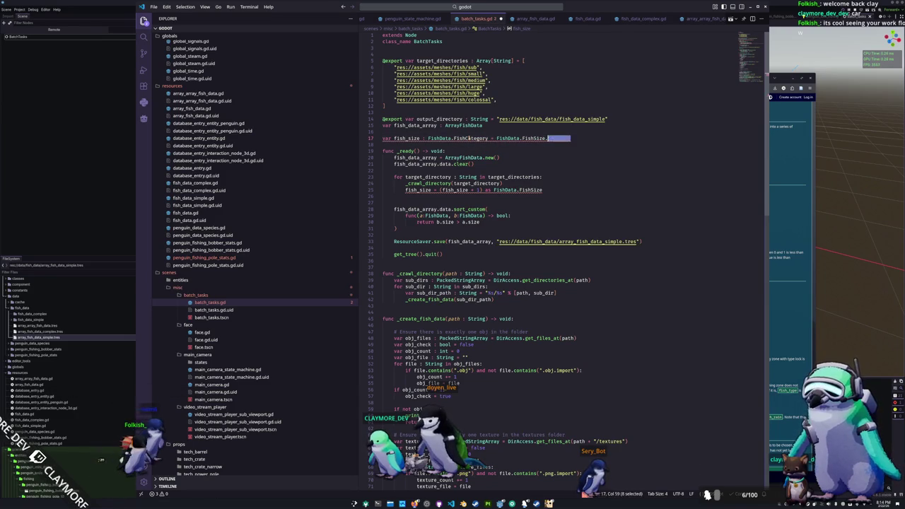
type("FishCategory")
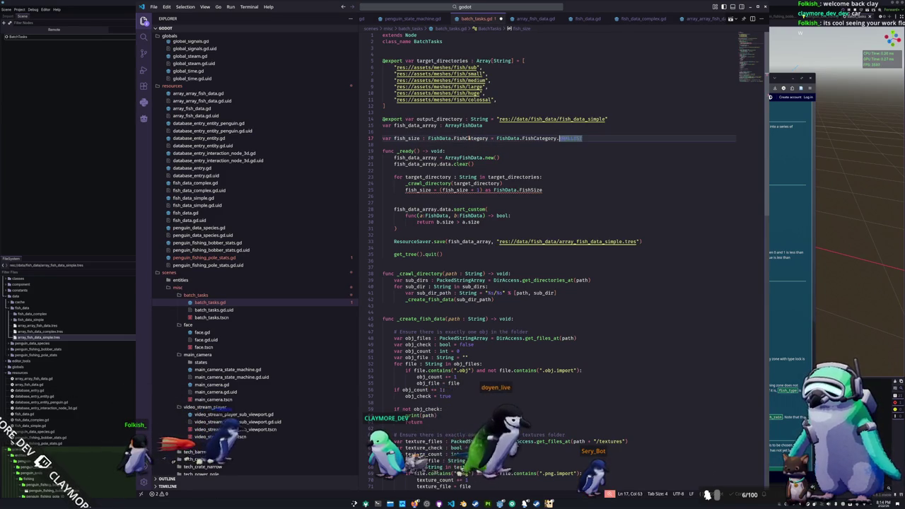
key("Home")
key("ctrl+Right")
key("ctrl+Right")
key("BackSpace")
key("BackSpace")
key("BackSpace")
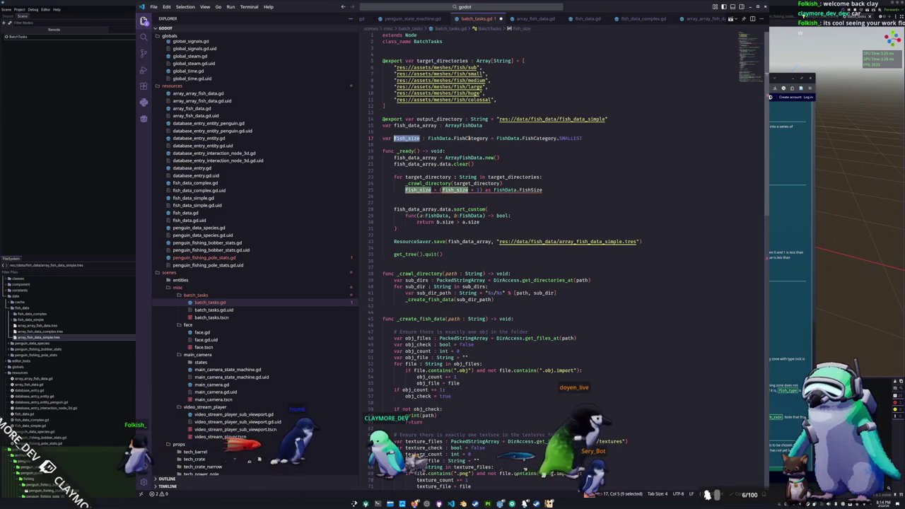
type("category")
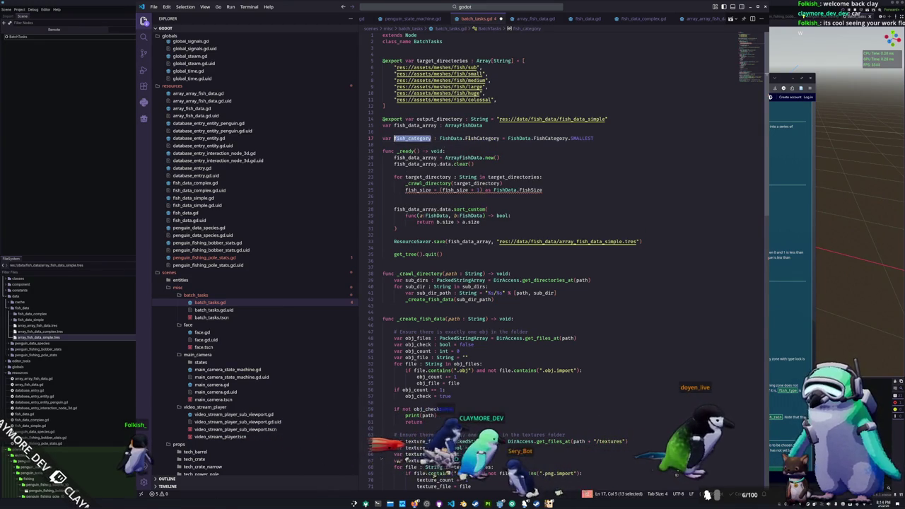
key("Down")
key("Down")
key("Down")
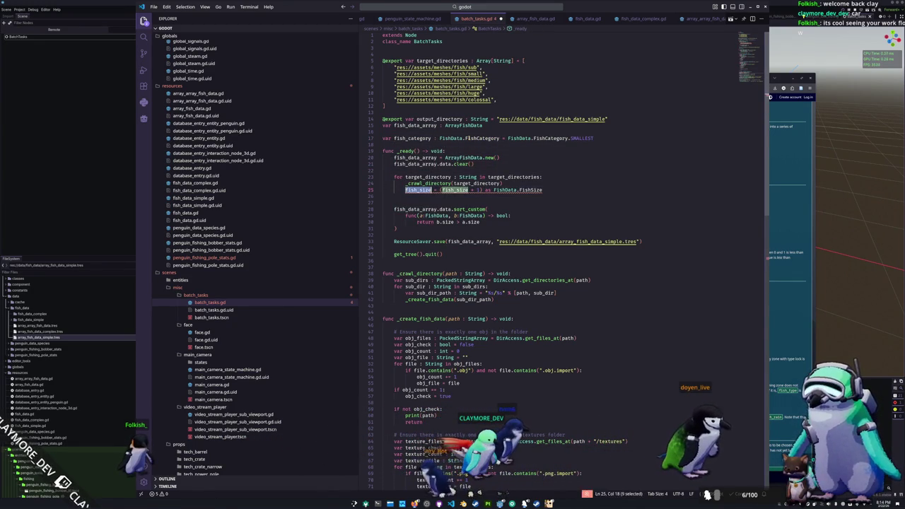
key("ctrl+Tab")
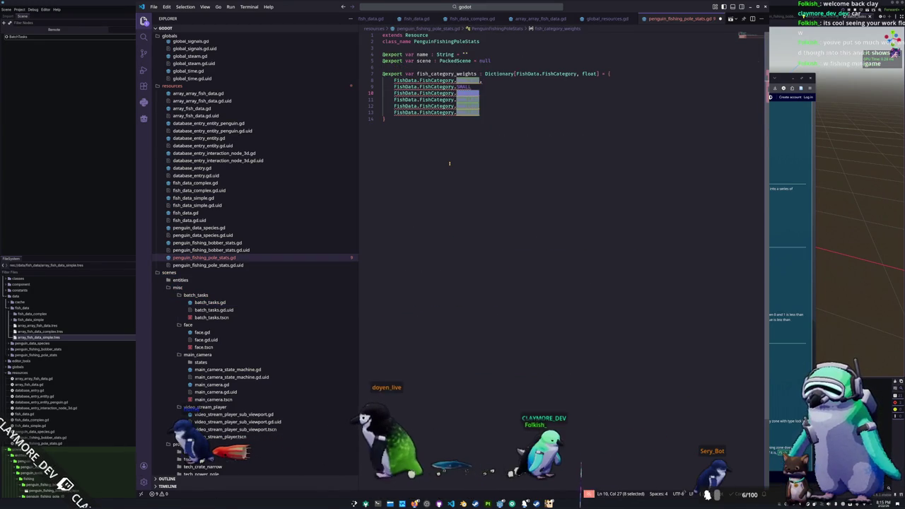
- Change the three duplicated SMALLEST entries to LARGE, LARGER and LARGEST
key("Down")
key("ctrl+shift+Left")
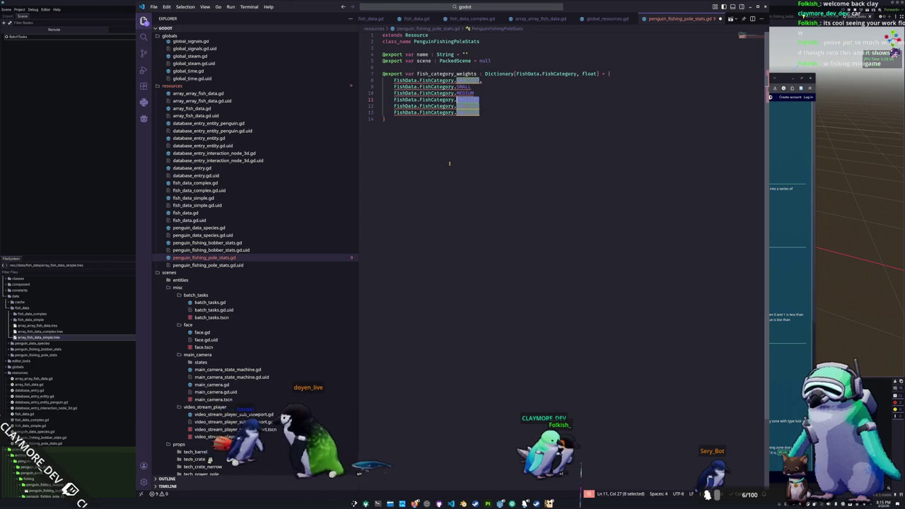
type("Lar")
key("Down")
key("Return")
key("Down")
key("ctrl+shift+Left")
type("Lar")
key("Down")
key("Return")
key("Down")
key("ctrl+shift+Left")
type("LARGES")
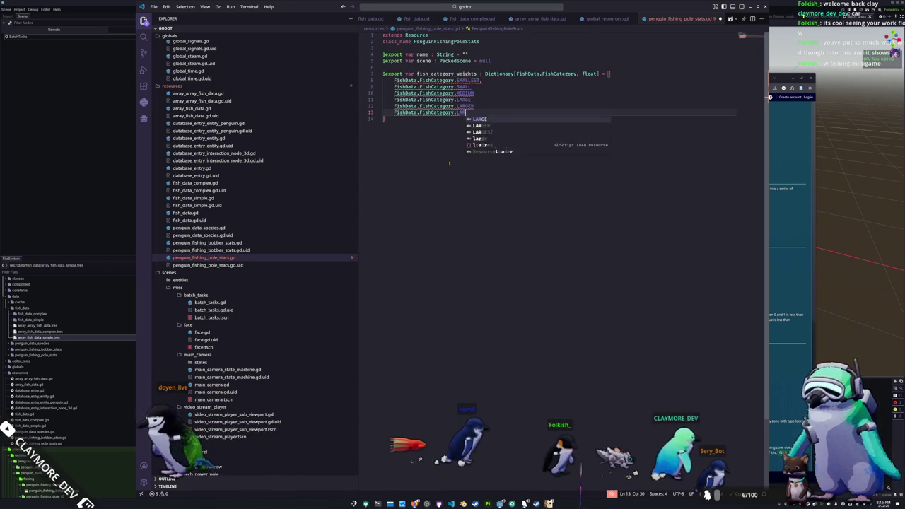
key("Escape")
key("Up")
key("Up")
key("Up")
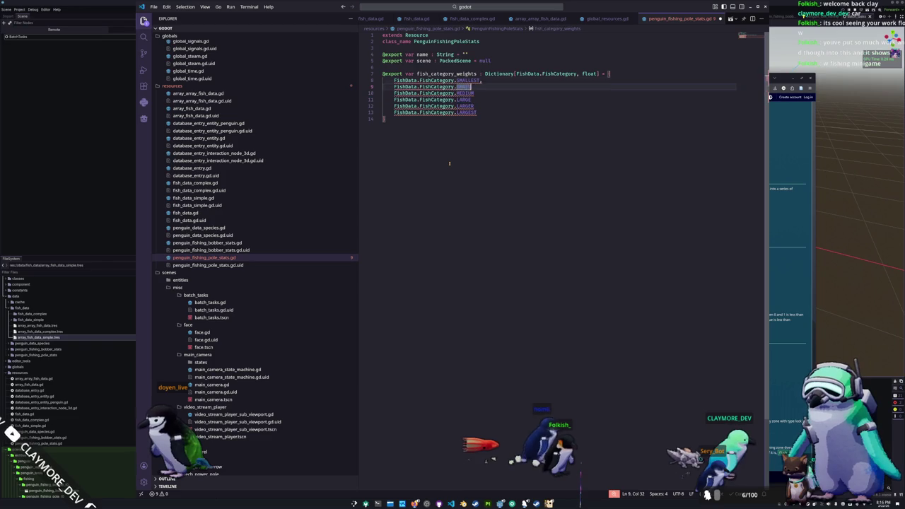
- Add a colon after each category key in fish_category_weights
type(":")
key("Down")
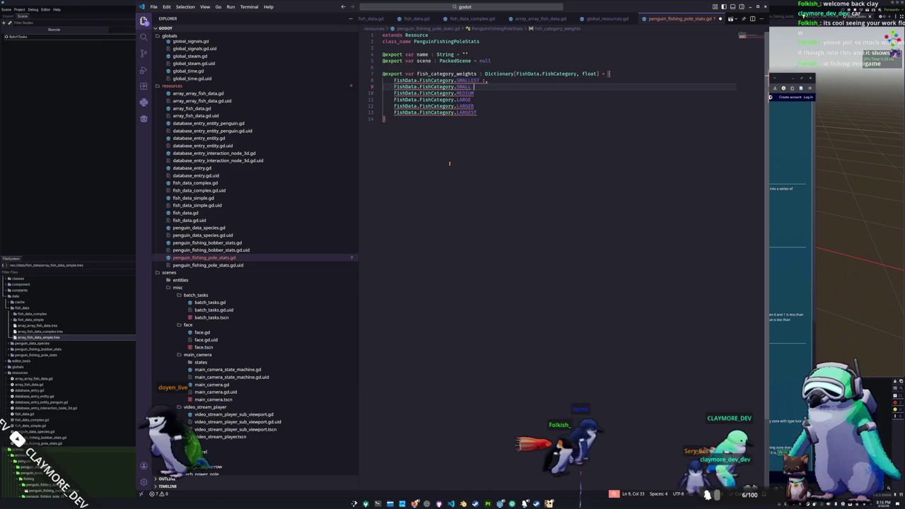
key("Up")
key("Down")
key("Down")
key("Down")
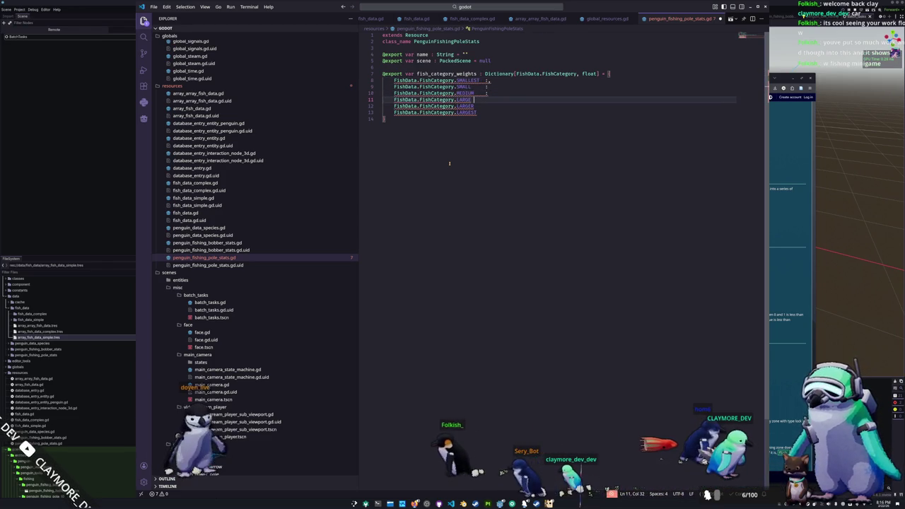
key("Down")
type(":")
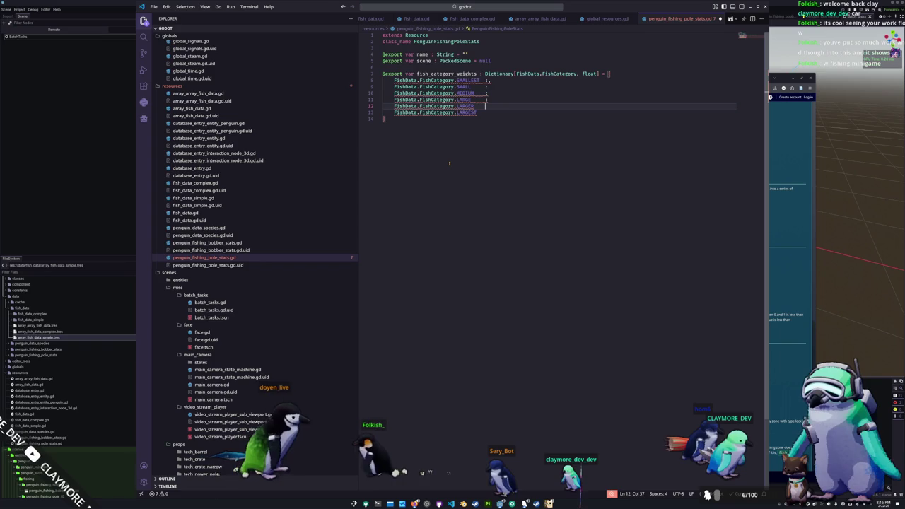
key("Down")
type(":")
key("Up")
key("Up")
key("Up")
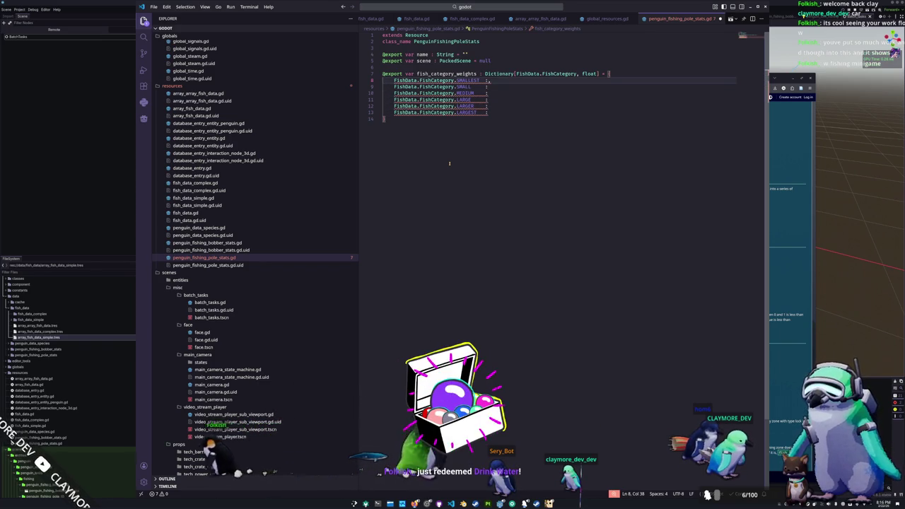
- Give every category, SMALLEST through LARGEST, a weight of 1.0/6.0
type("1.0/6,")
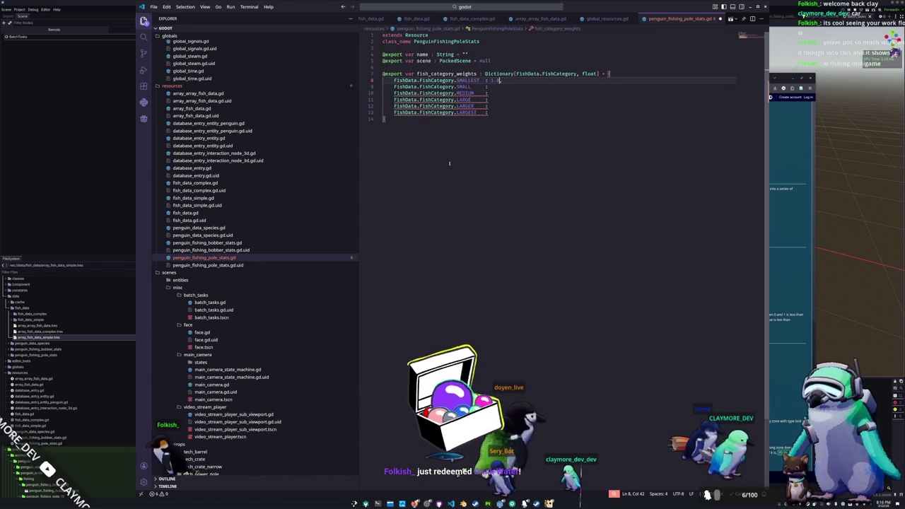
type("0")
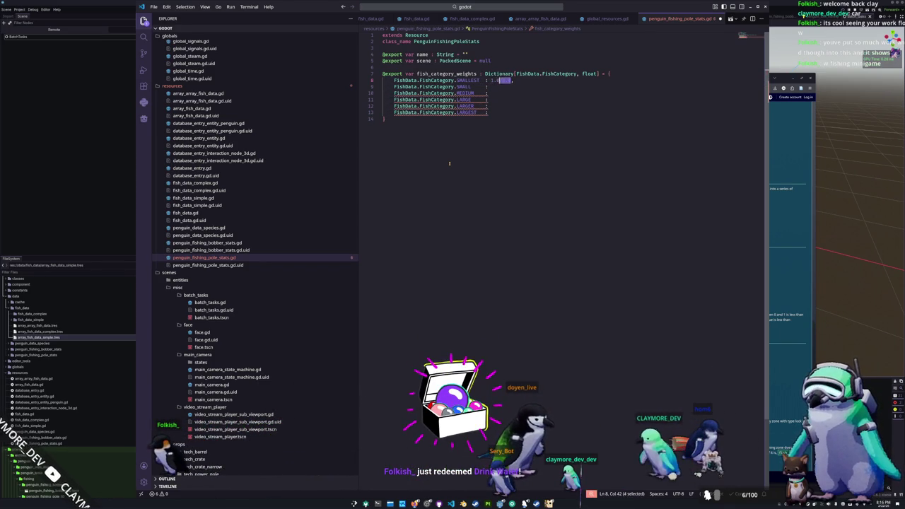
key("ctrl+c")
key("Down")
key("End")
key("ctrl+v")
key("Down")
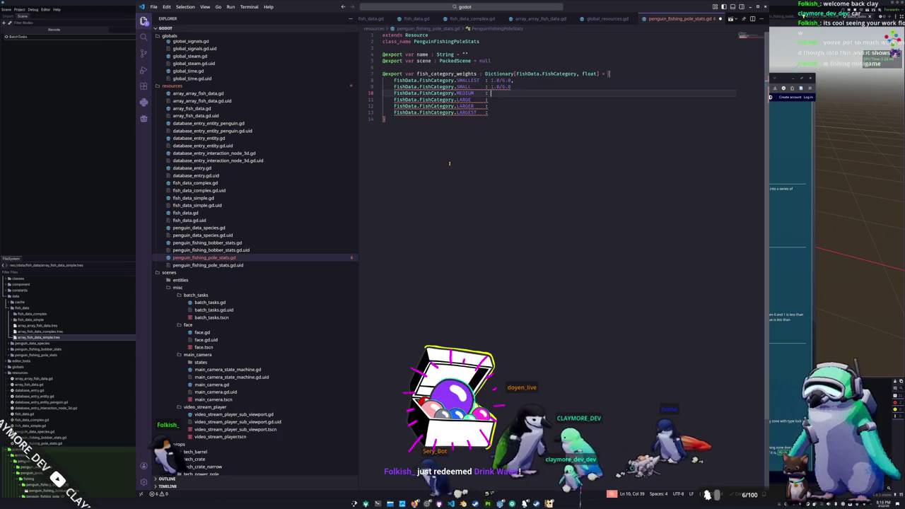
key("ctrl+v")
key("Down")
key("ctrl+v")
key("Down")
key("ctrl+v")
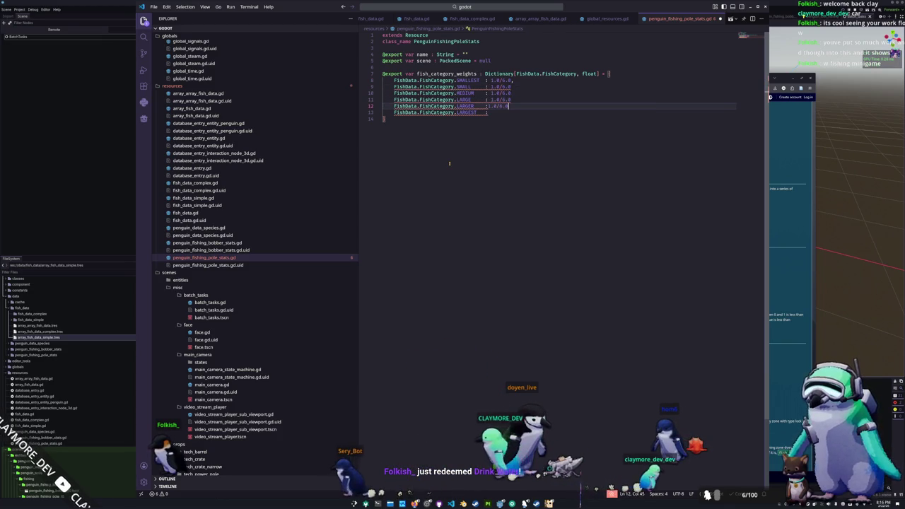
key("Down")
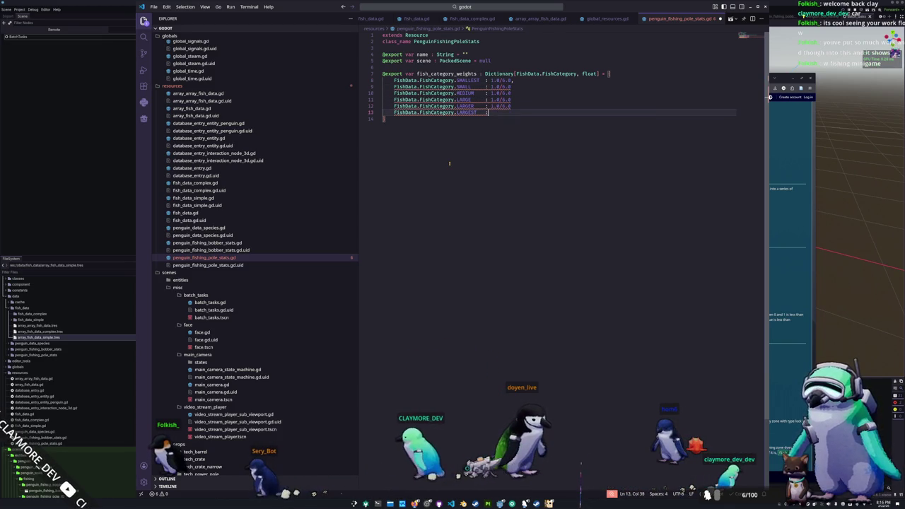
key("ctrl+v")
- Add trailing commas to all six weight lines and save the pole stats script
key("shift+alt+Up")
key("shift+alt+Up")
key("shift+alt+Up")
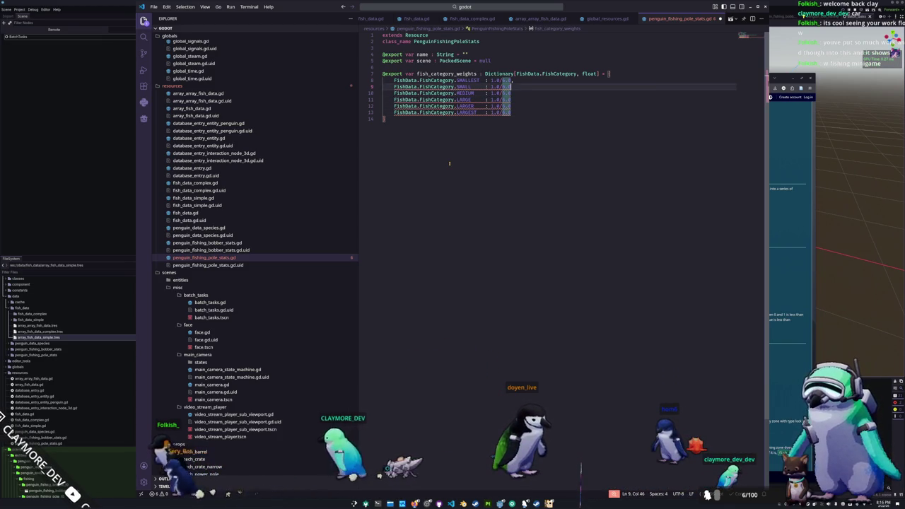
type(",")
key("Down")
type(",")
key("Down")
type(",")
key("Down")
type(",")
key("Down")
type(",")
key("Down")
key("ctrl+s")
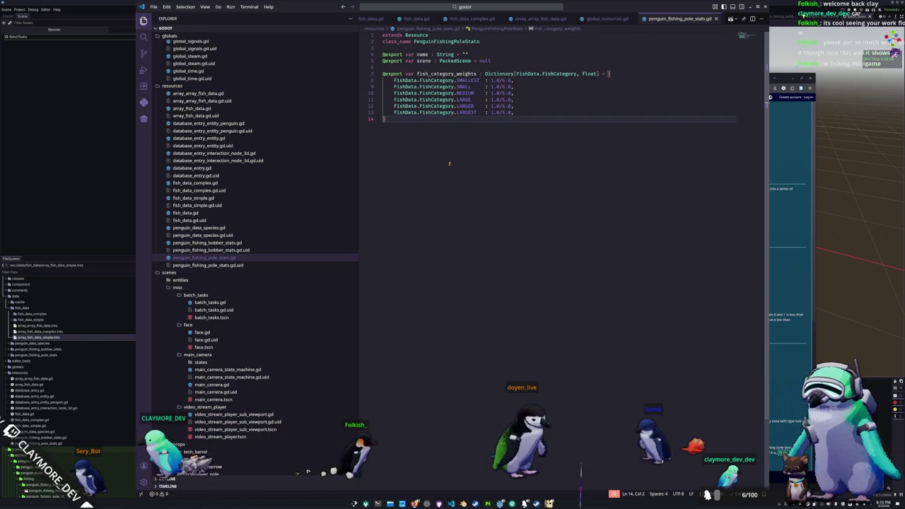
key("Up")
key("Up")
key("Up")
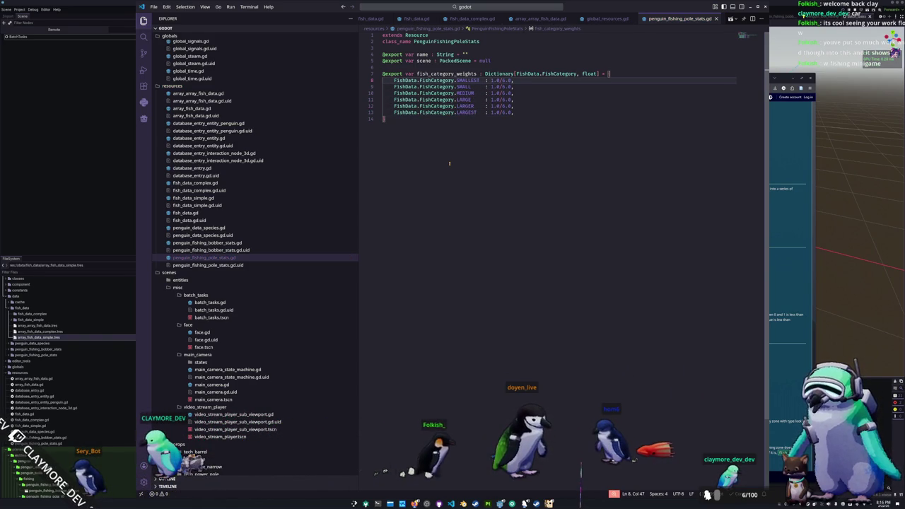
left_click(90, 183)
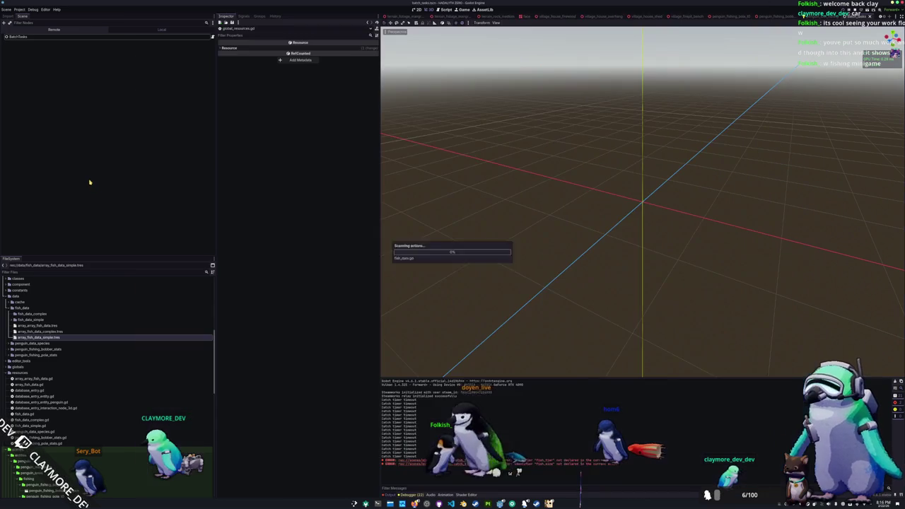
- Open penguin_fishing_pole_stats_t0.tres, expand Fish Category Weights, and multiply the Small weight by 5
double_click(45, 356)
left_click(44, 361)
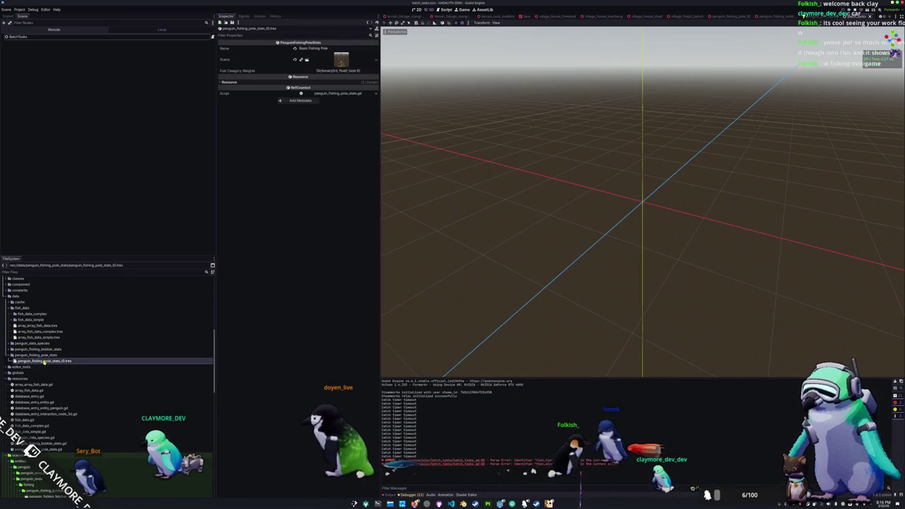
left_click(346, 69)
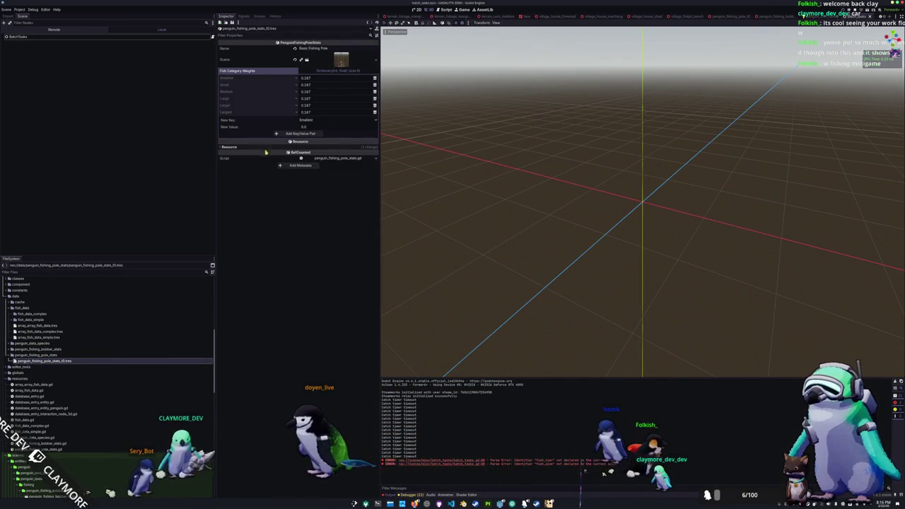
left_click(309, 81)
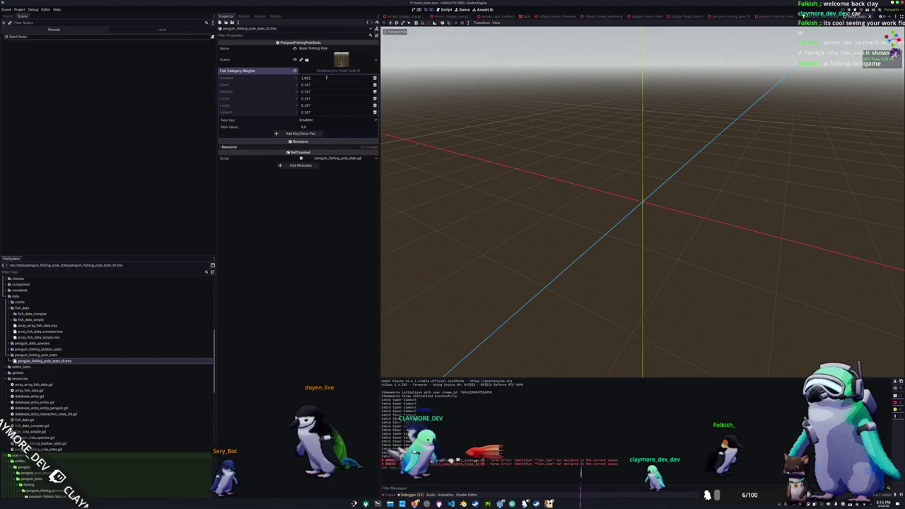
type("*5")
key("Return")
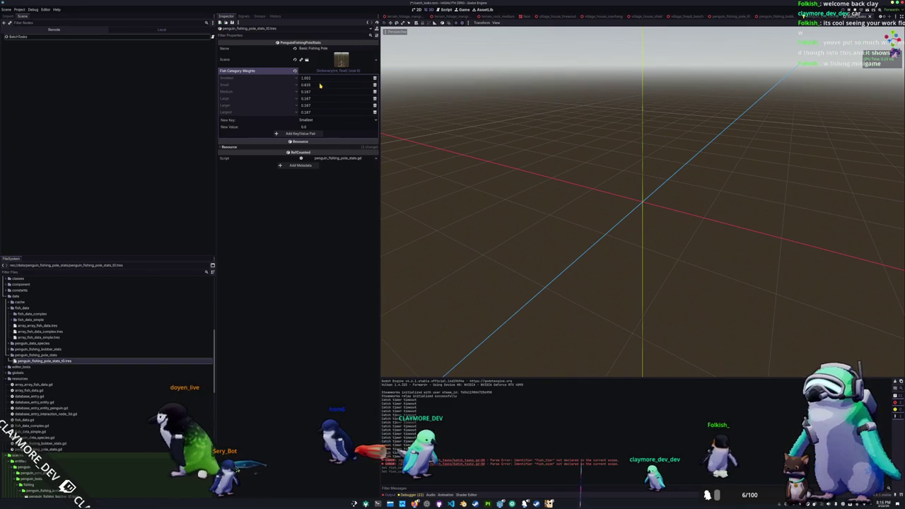
- Set the Medium weight to 0.668 (×4) and the Larger weight to 0.334
left_click(327, 91)
type("*4")
key("Return")
type("0")
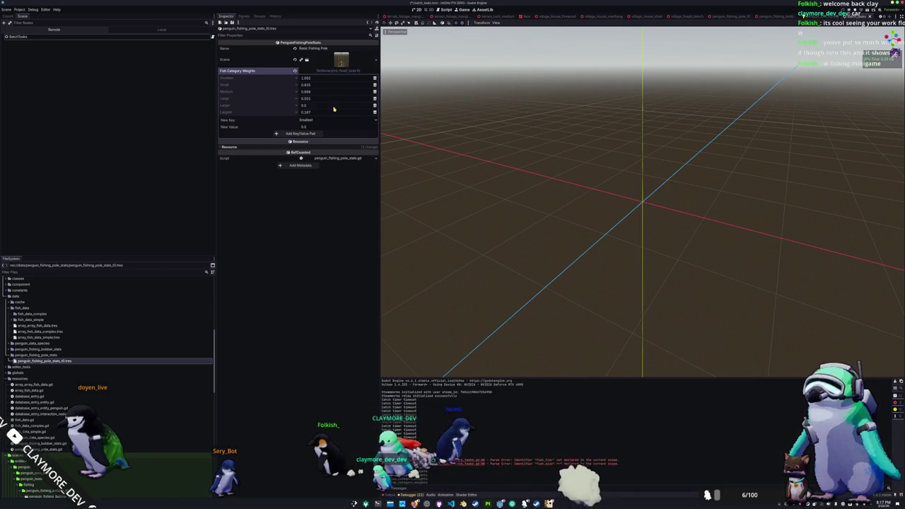
type("0.167")
key("Return")
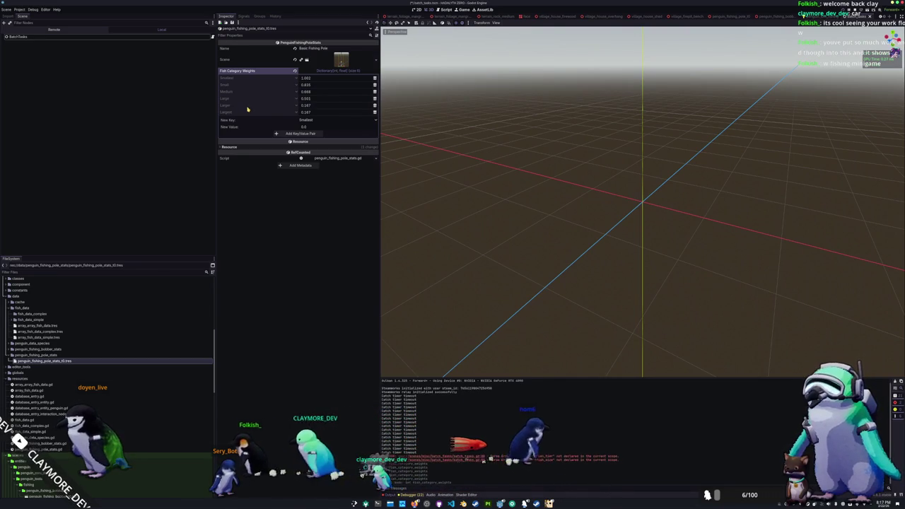
left_click(326, 105)
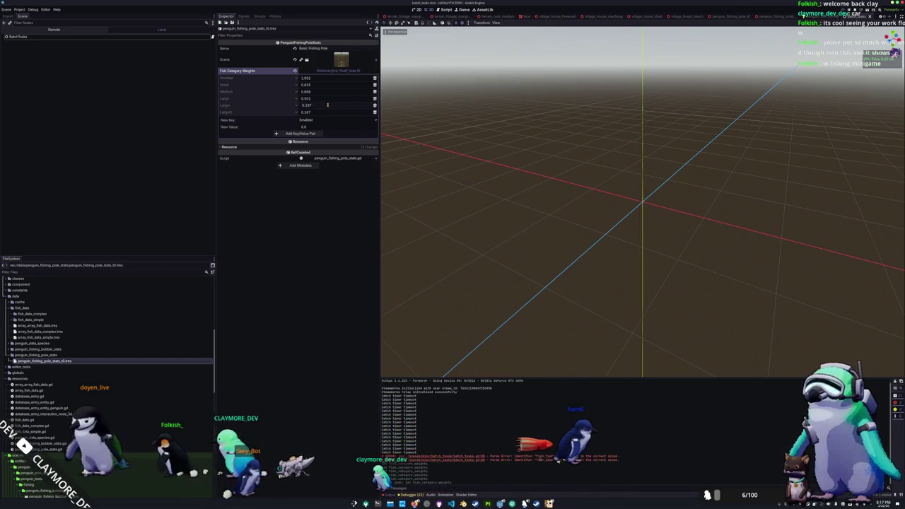
type("0.334")
key("Return")
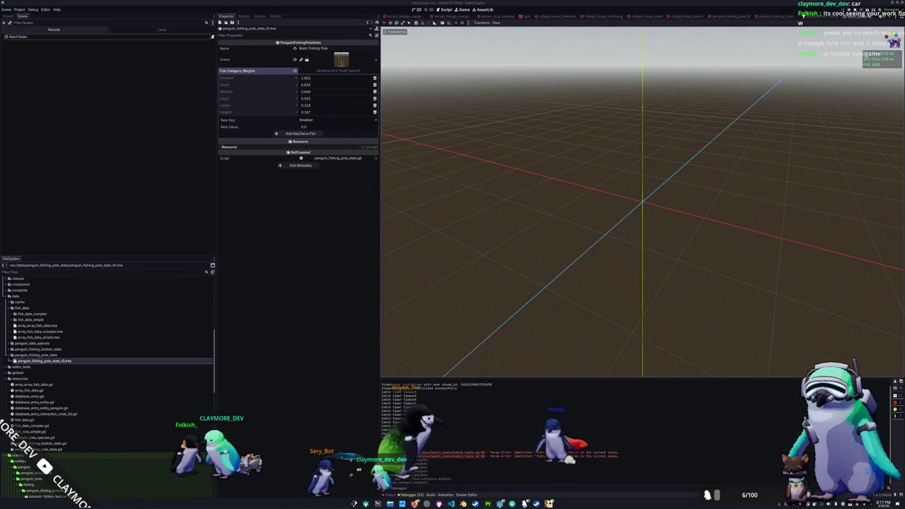
key("alt+Tab")
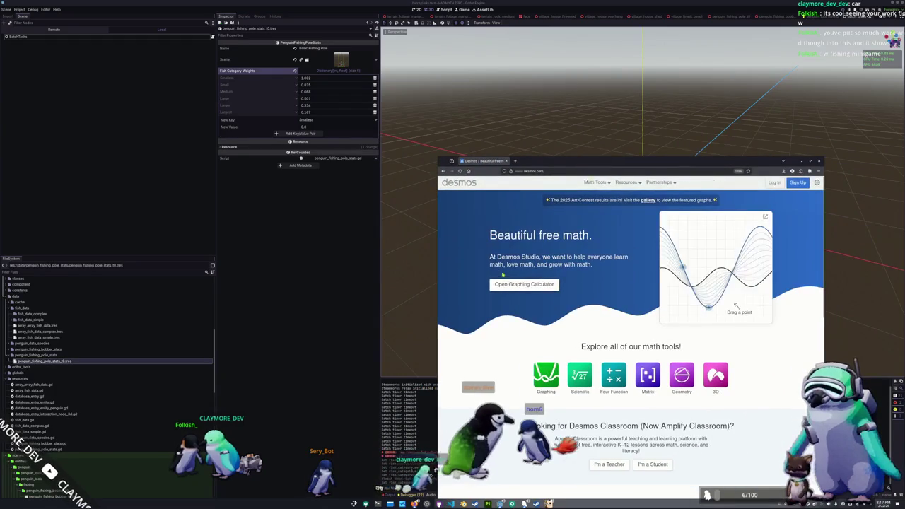
- Enter the Gaussian 1/sqrt(2π·1.0²)·e^(-(x-1.0)²/(2·1.0²)) in a new Desmos graph
left_click(507, 285)
type("1/√2")
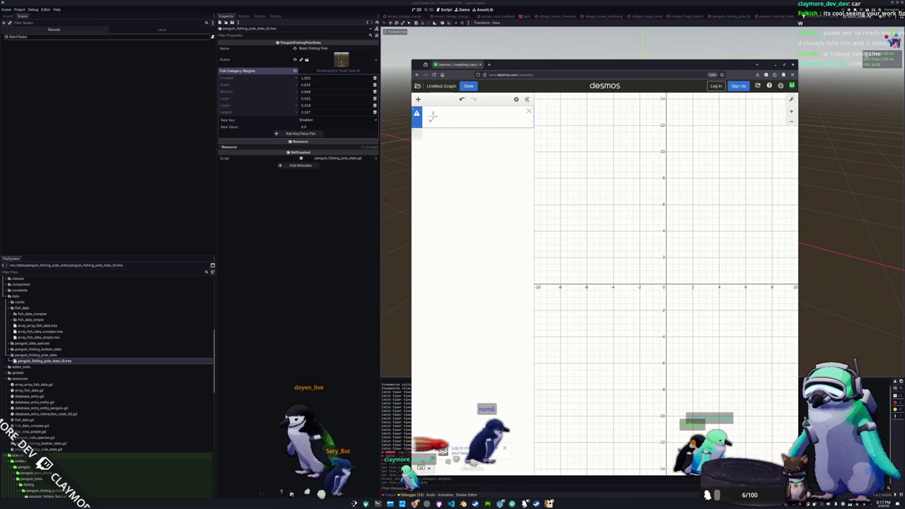
type("pi")
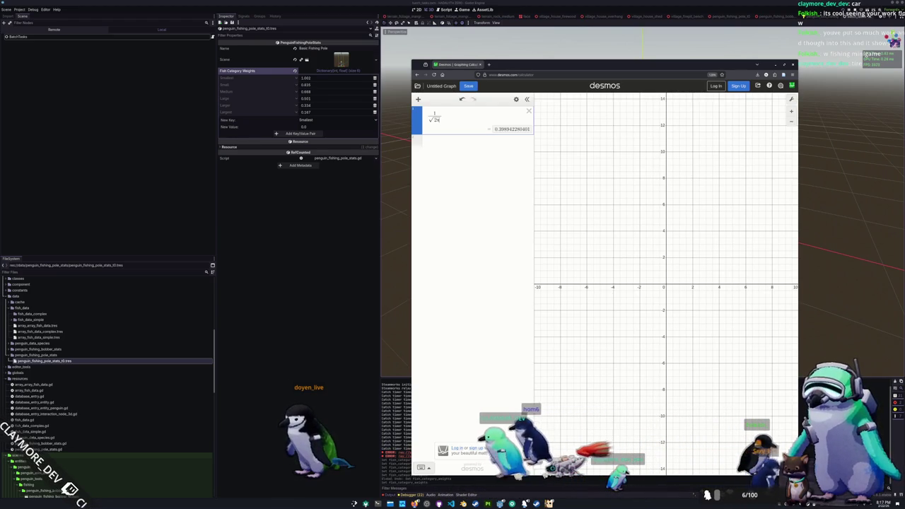
type("1.0")
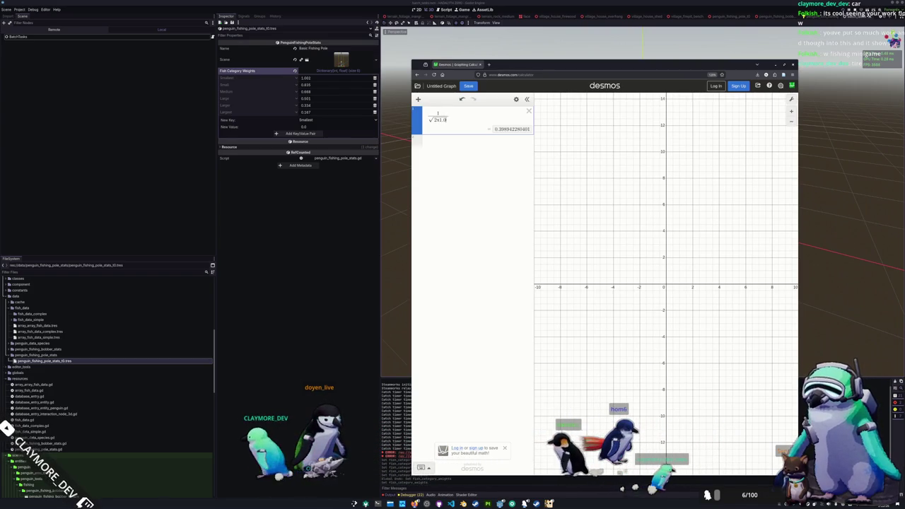
type("^2")
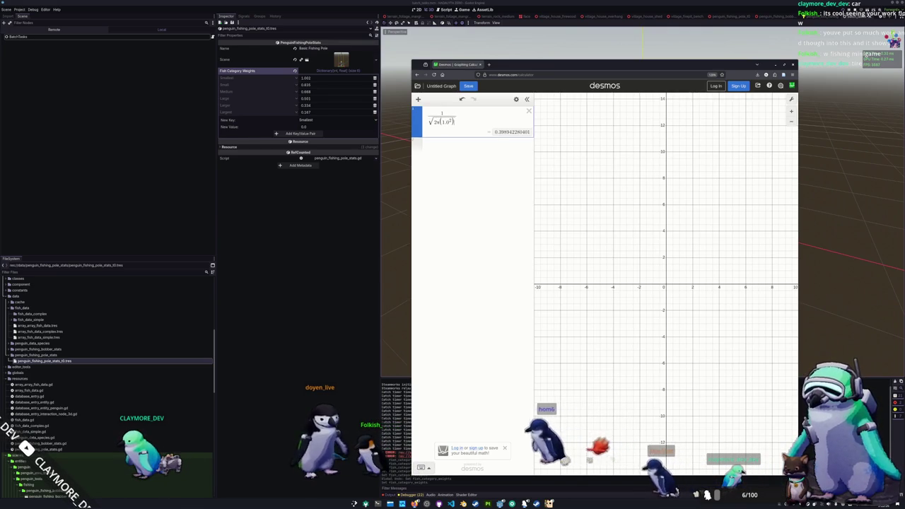
type("e")
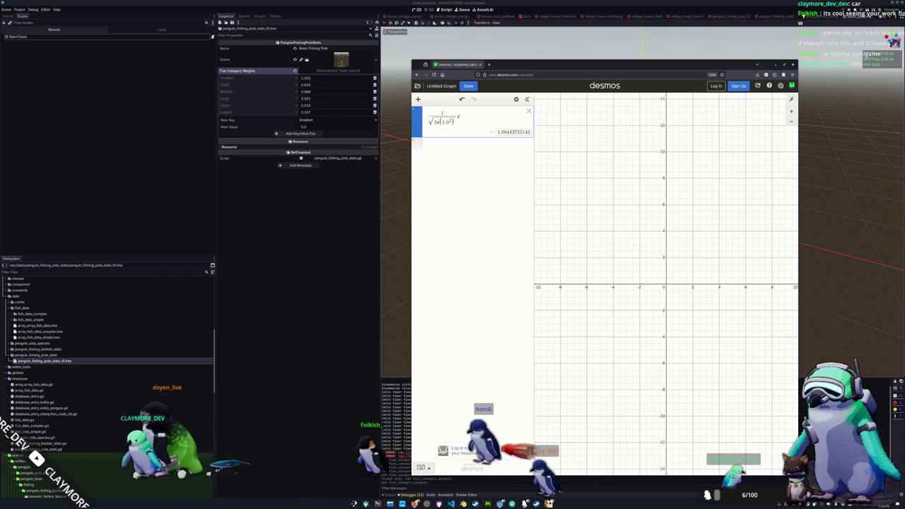
type("^")
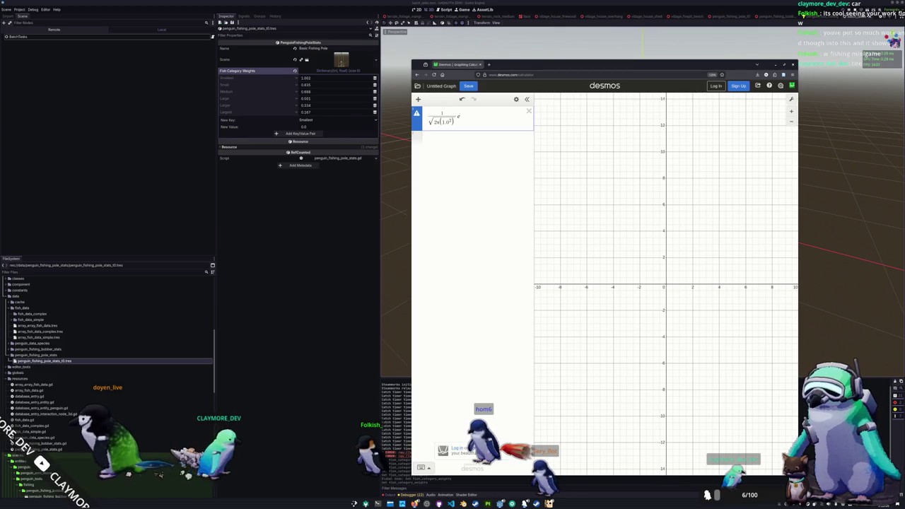
type("-(")
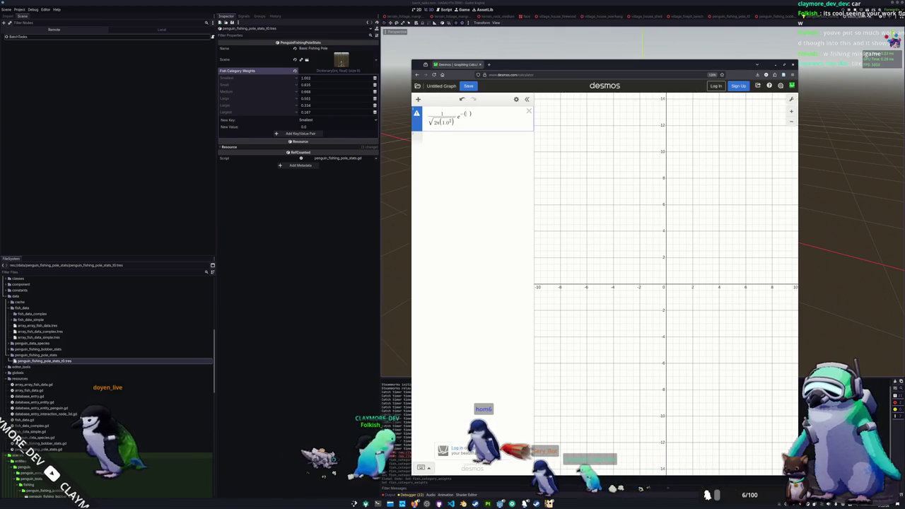
type("x/")
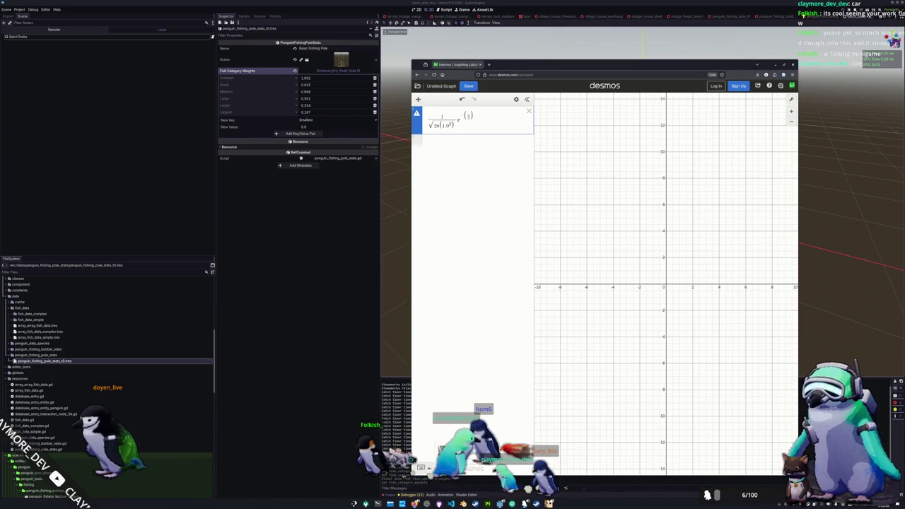
type("-0")
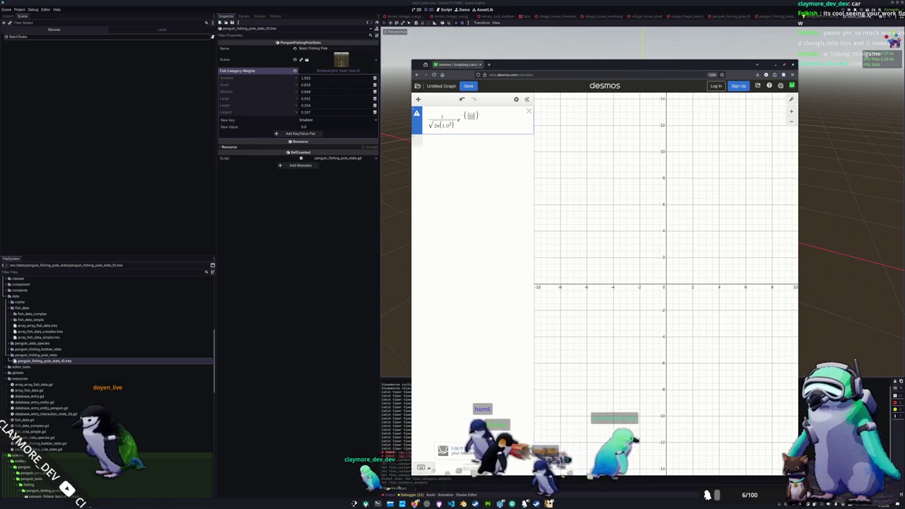
type("12")
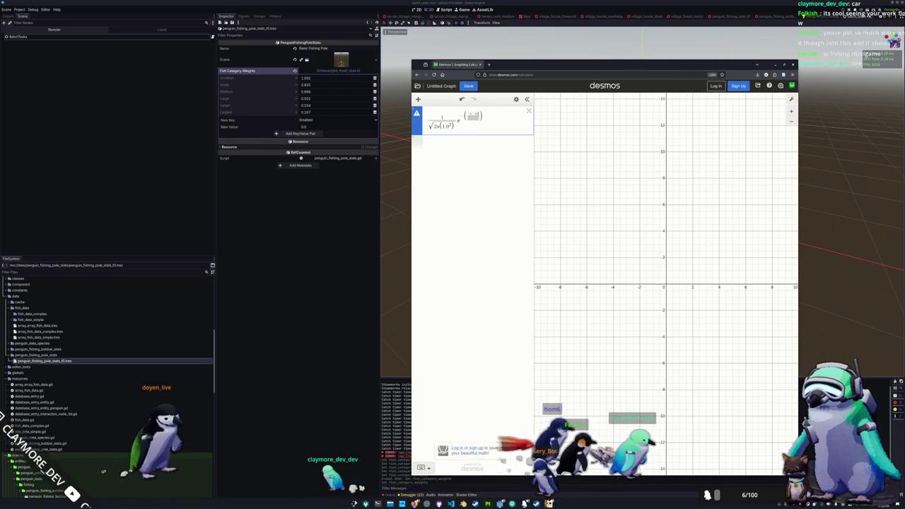
type("2")
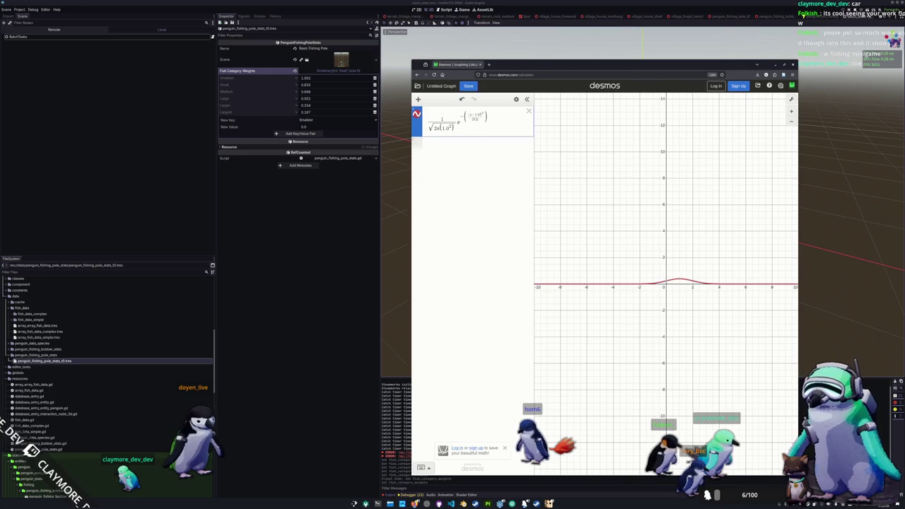
- Change the exponent offset from 1.0 to 0 so the curve centres at x = 0
scroll(668, 282, "up", 10)
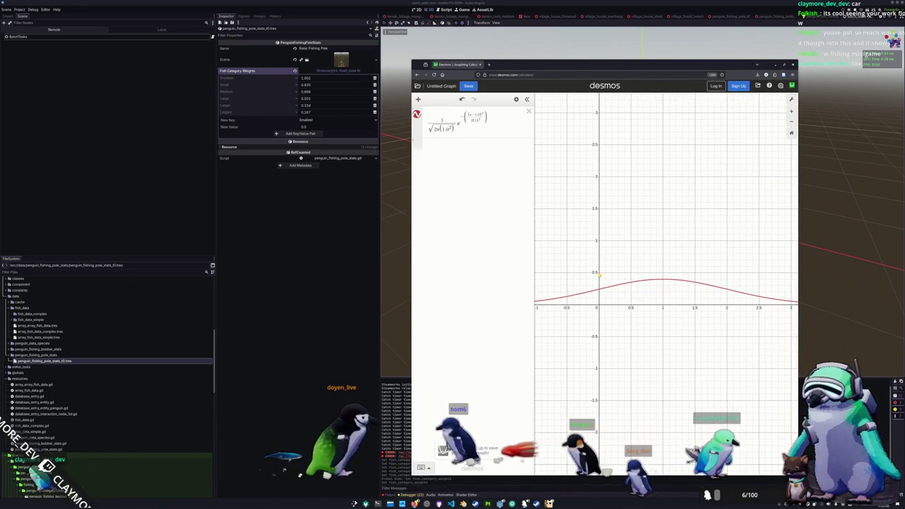
left_click_drag(597, 275, 578, 277)
scroll(578, 277, "up", 1)
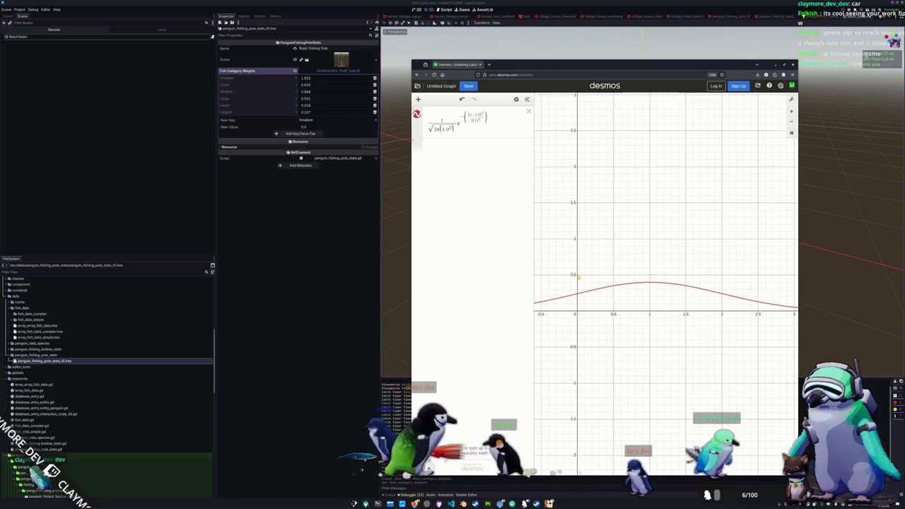
scroll(556, 262, "down", 3)
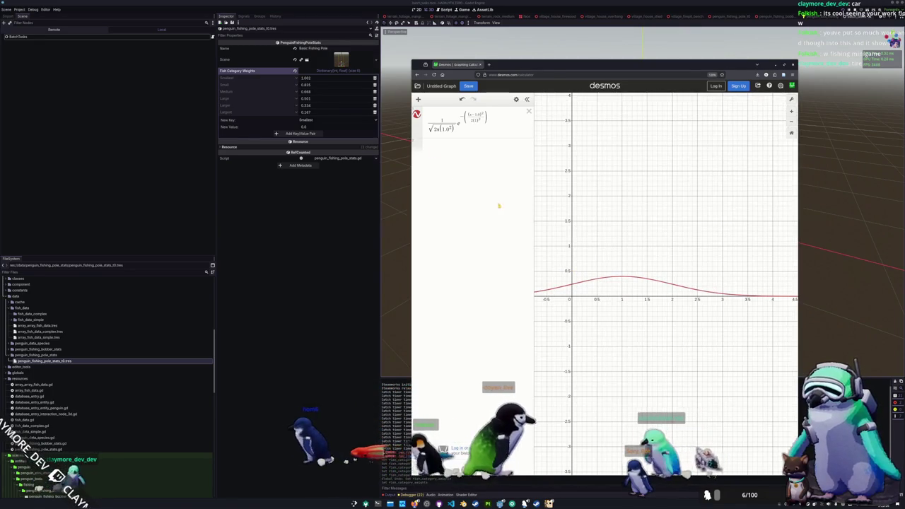
left_click(454, 149)
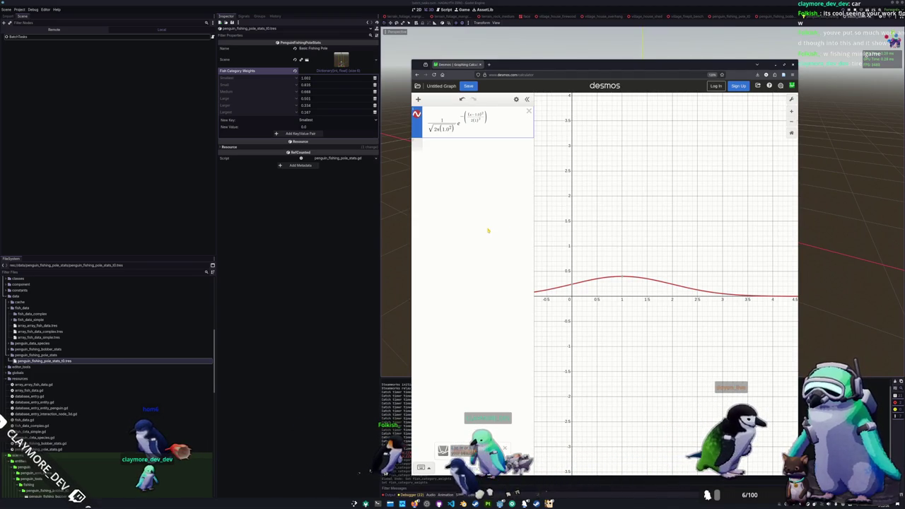
type("x")
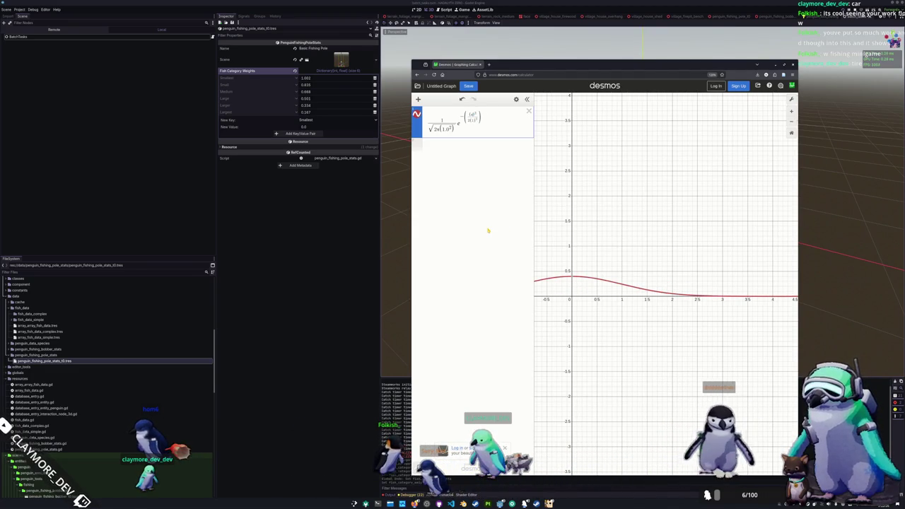
scroll(588, 283, "up", 2)
scroll(588, 282, "up", 1)
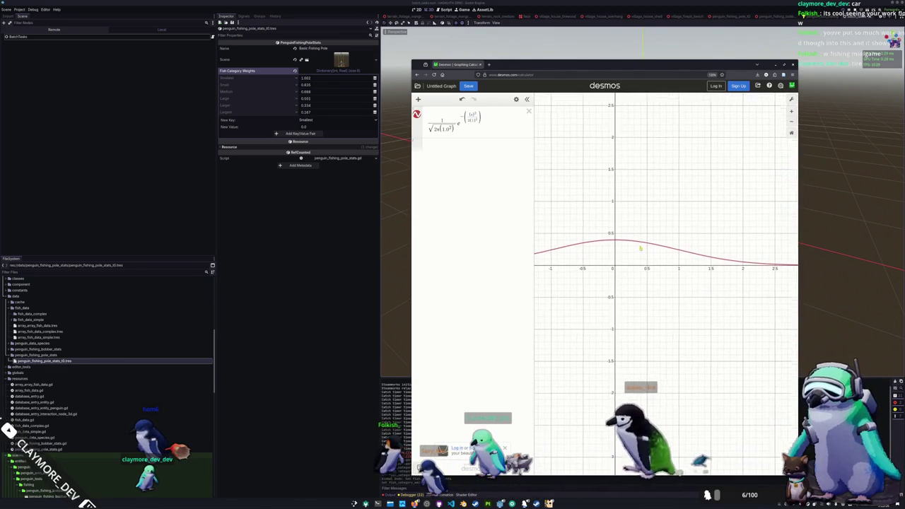
left_click_drag(588, 282, 604, 243)
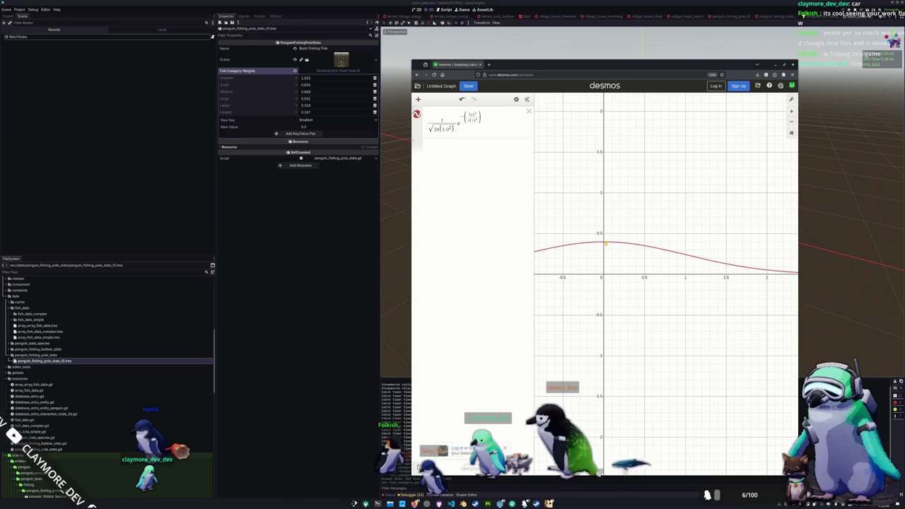
key("ctrl+z")
left_click(478, 149)
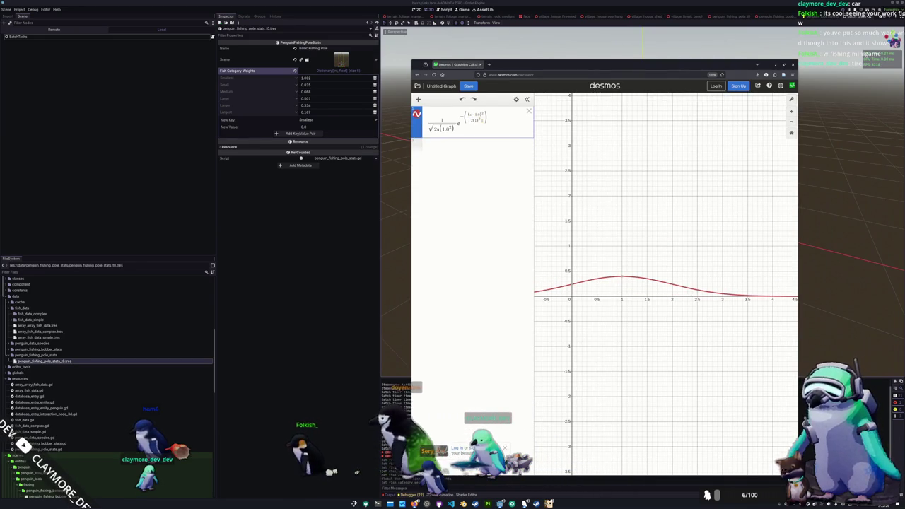
type("0")
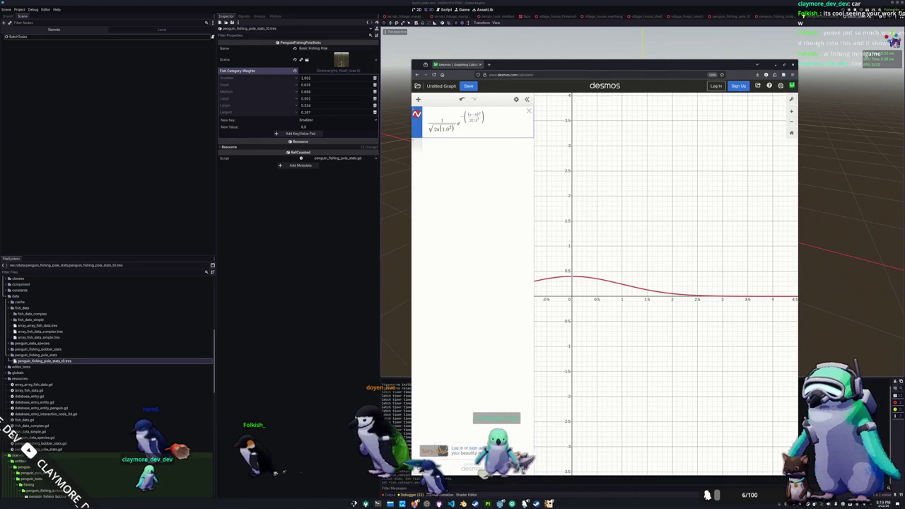
- Inspect the peak value 0.398942 and nearby curve values, panning along the tail
scroll(551, 274, "up", 2)
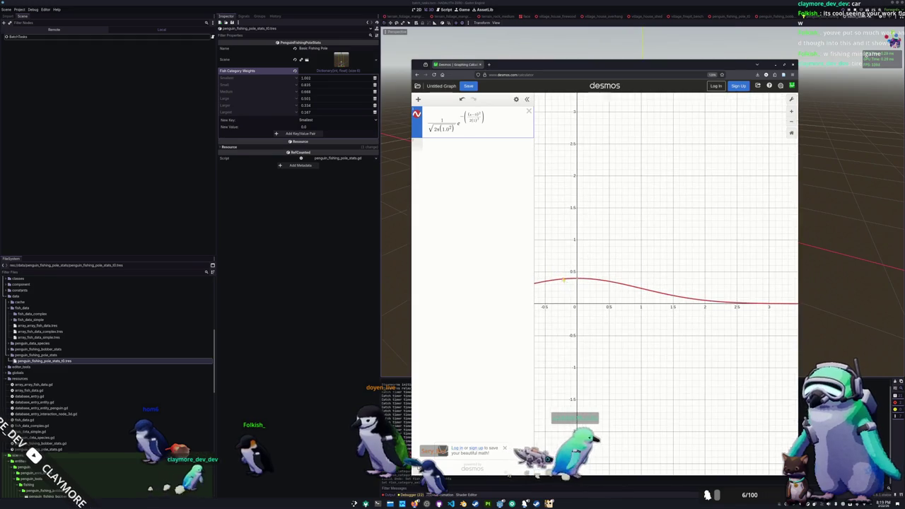
left_click(575, 280)
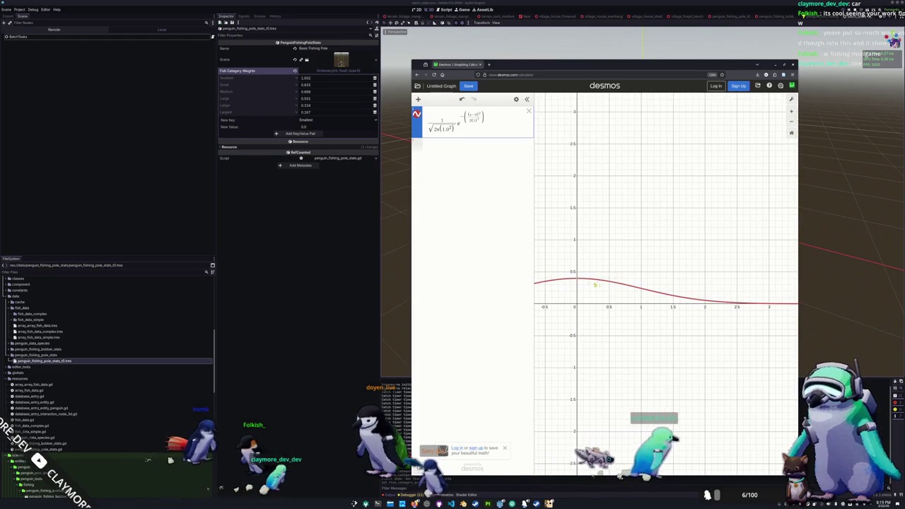
left_click(609, 284)
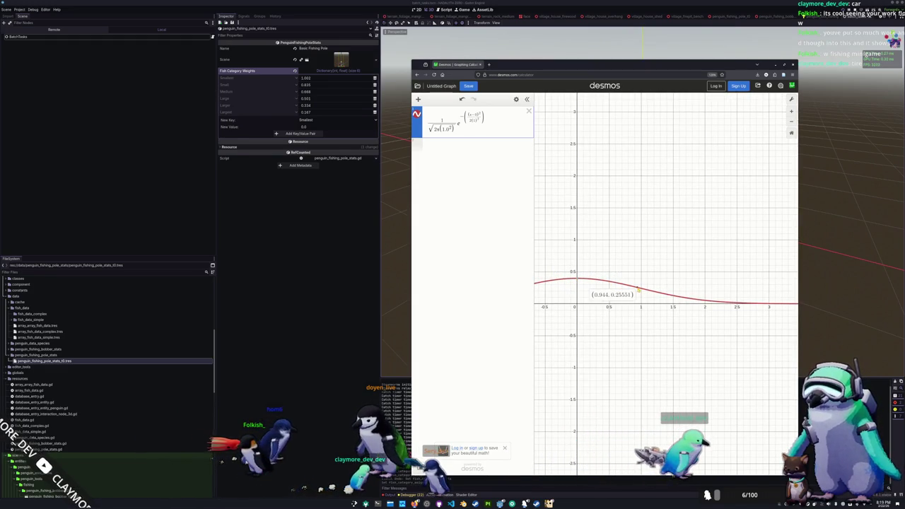
mouse_move(769, 304)
left_mouse_down()
mouse_move(729, 276)
mouse_move(636, 242)
left_mouse_up()
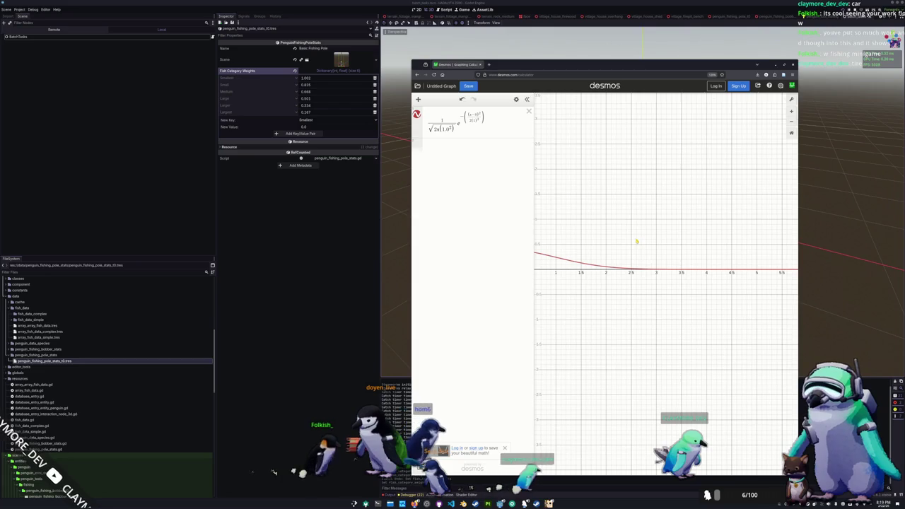
scroll(636, 242, "down", 3)
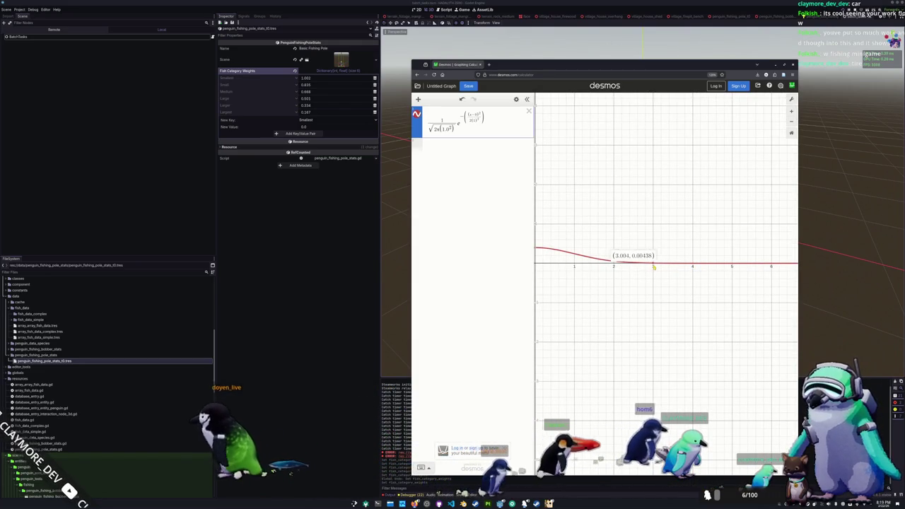
scroll(585, 283, "down", 2)
left_click_drag(584, 283, 591, 279)
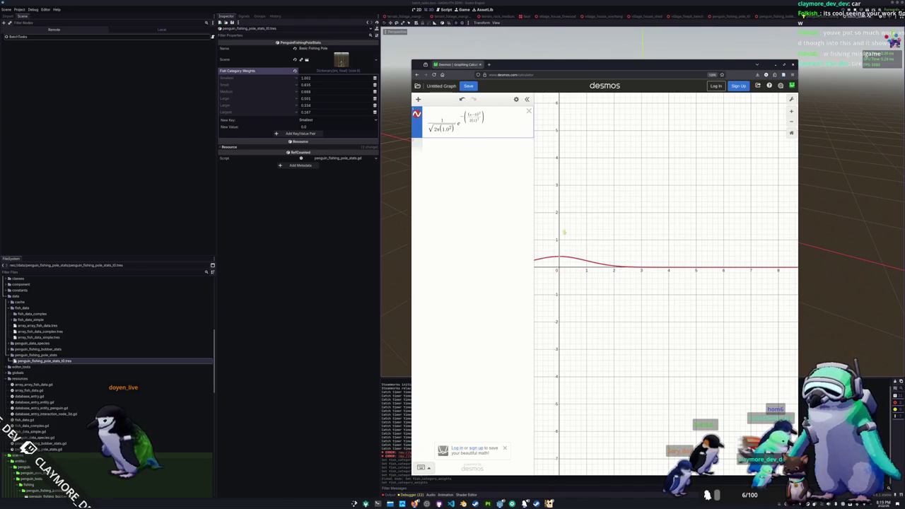
scroll(539, 229, "up", 5)
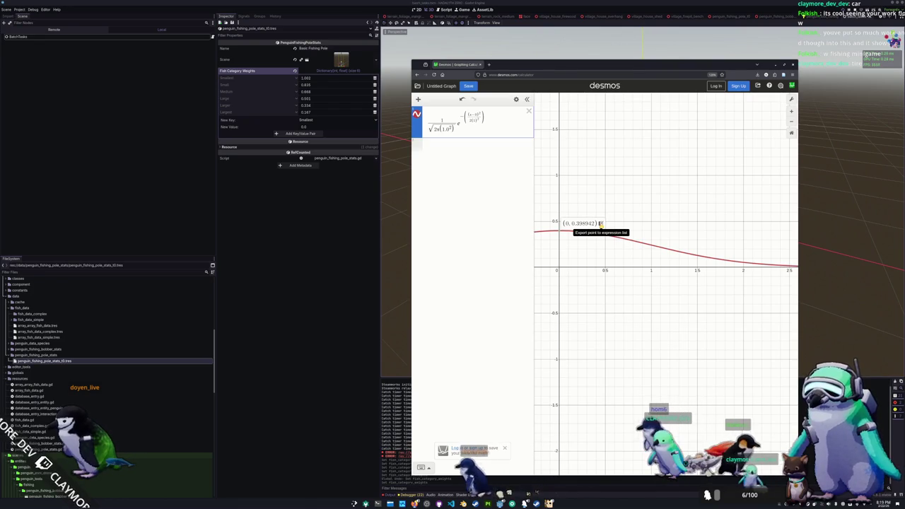
- Save the peak point (0, 0.398942) and add the vertical line x = 1
mouse_move(559, 231)
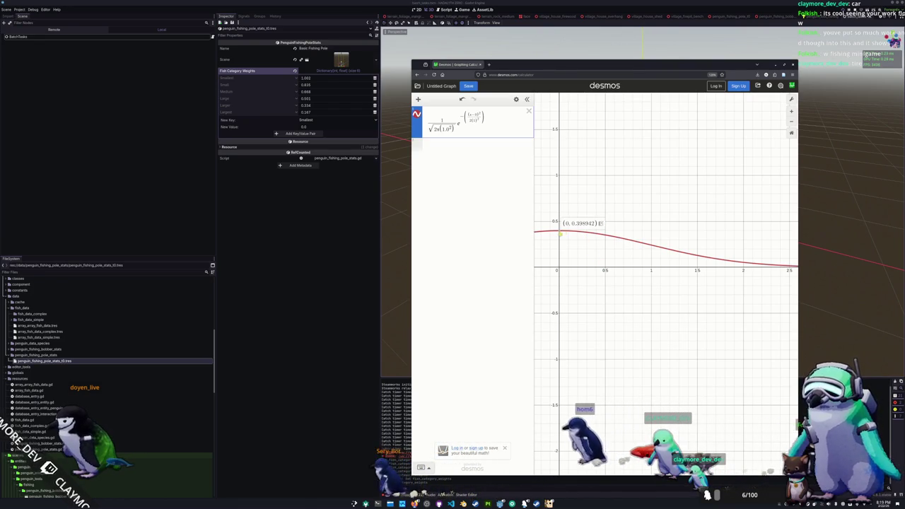
left_click(601, 223)
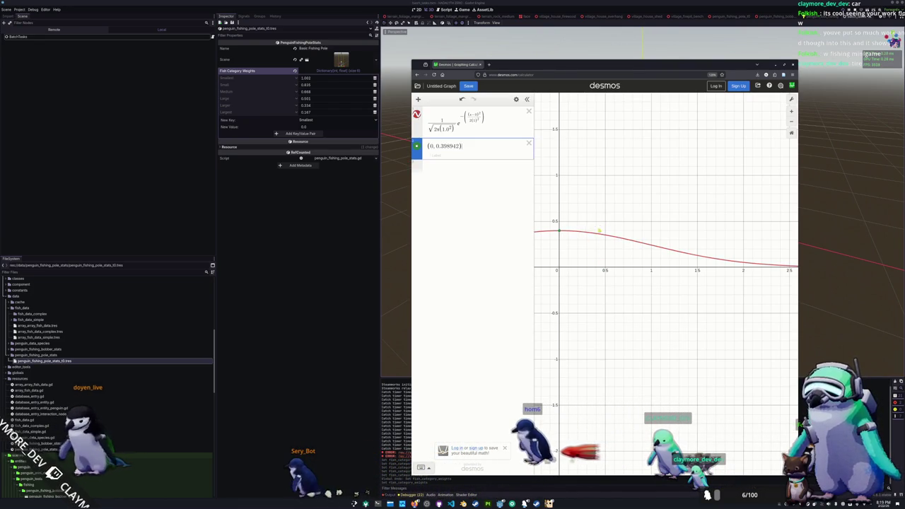
left_click(445, 171)
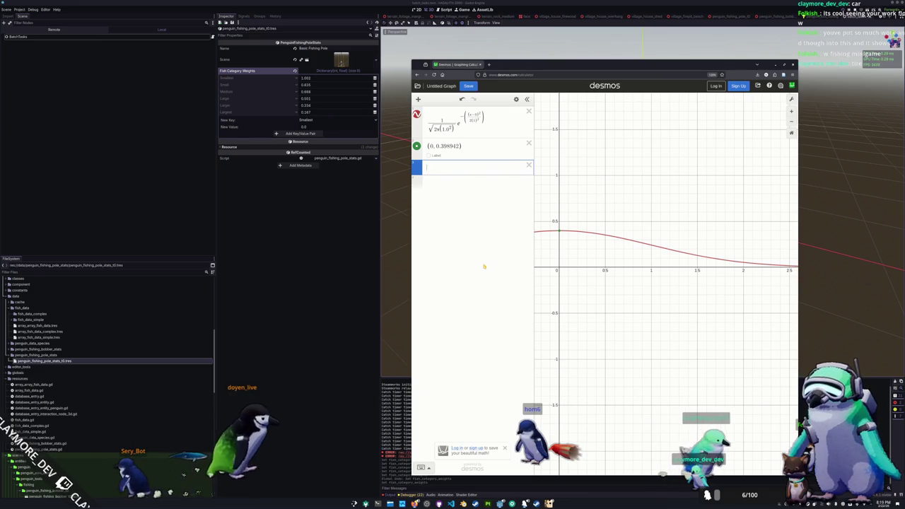
type("y=1")
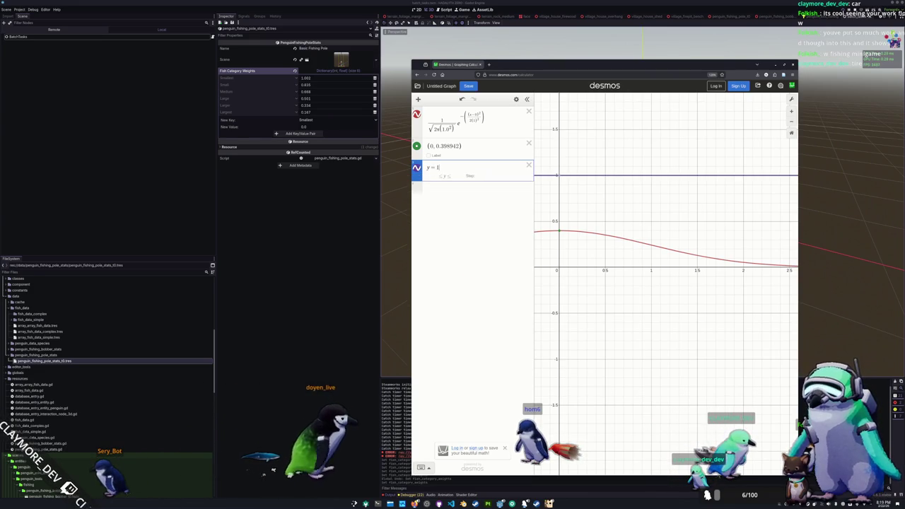
key("BackSpace")
key("BackSpace")
key("BackSpace")
type("x=1")
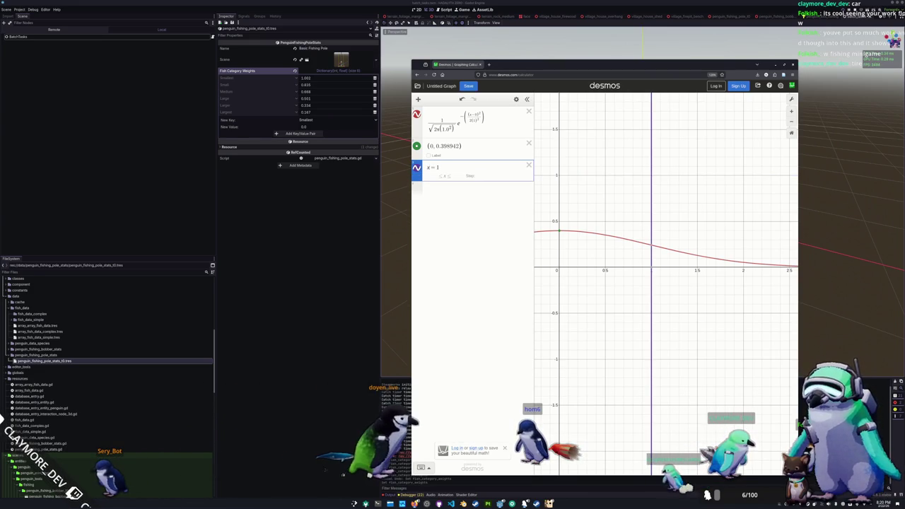
- Add vertical lines x = 2 and x = 3 and shift the view right
key("Return")
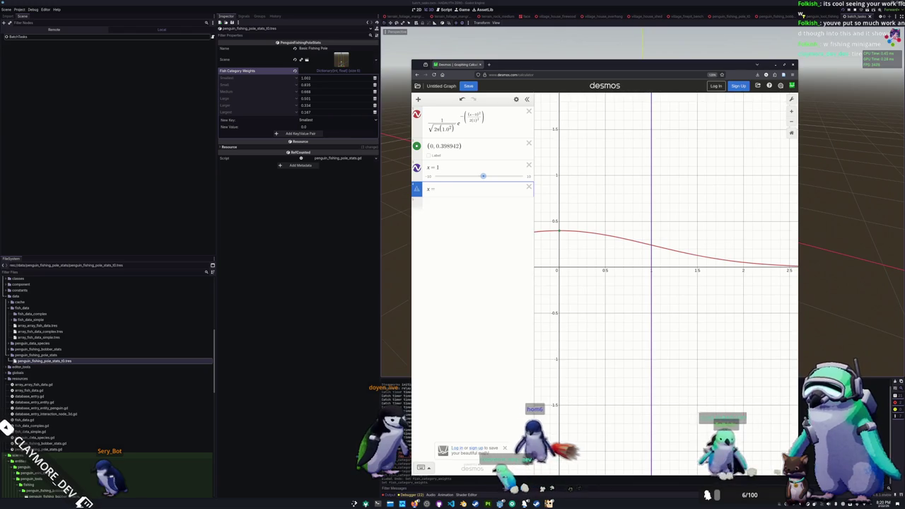
type("2")
key("Return")
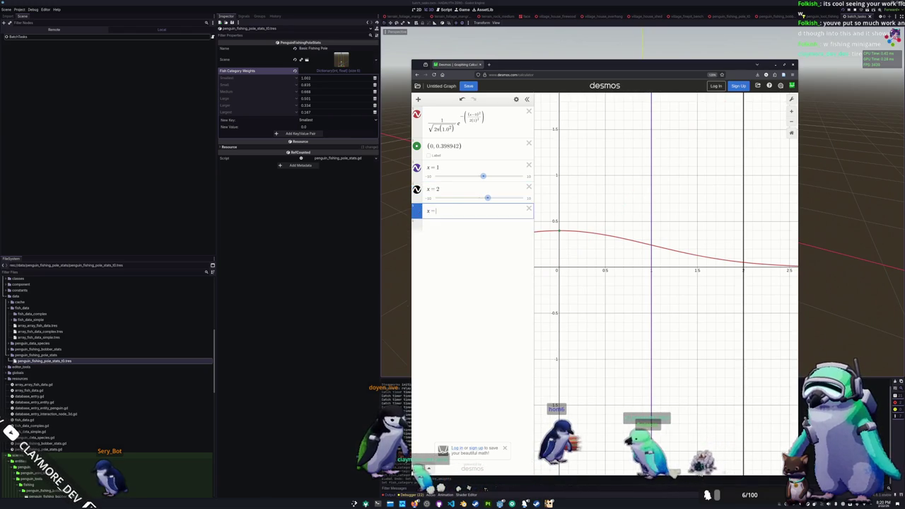
type("x=3")
key("Return")
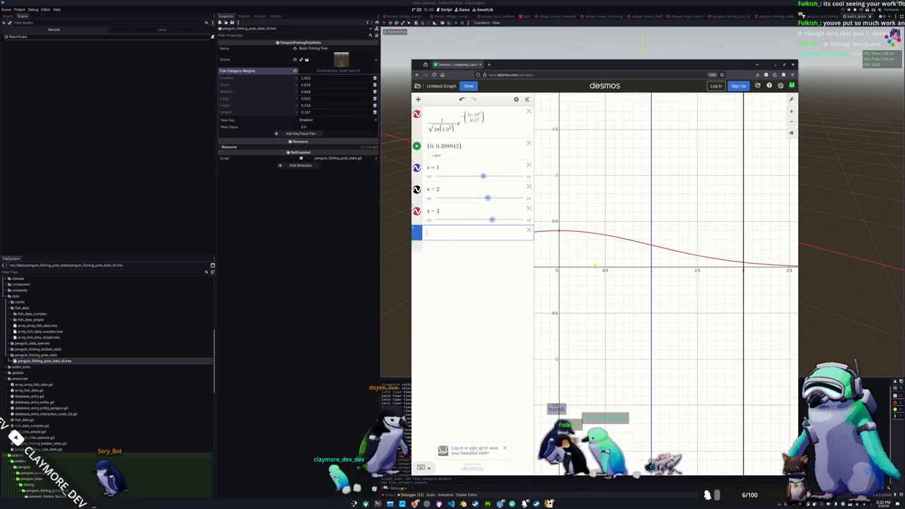
scroll(611, 270, "down", 4)
left_click_drag(611, 271, 637, 271)
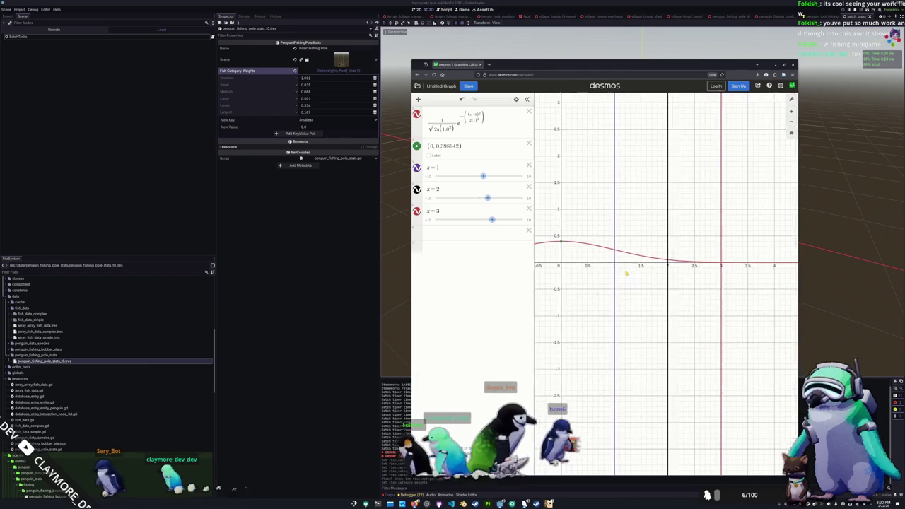
mouse_move(573, 248)
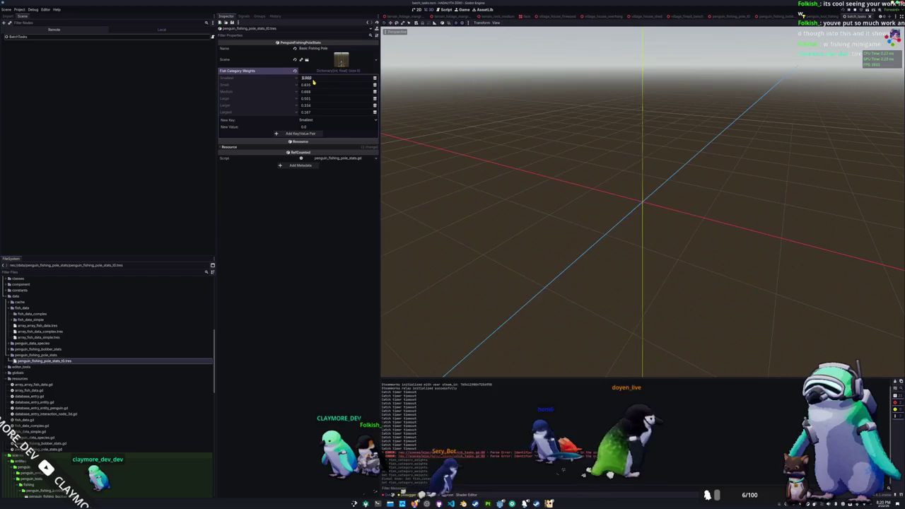
- Read the bell-curve values at x = 1, 2 and 3 for the Godot weights
left_click(326, 93)
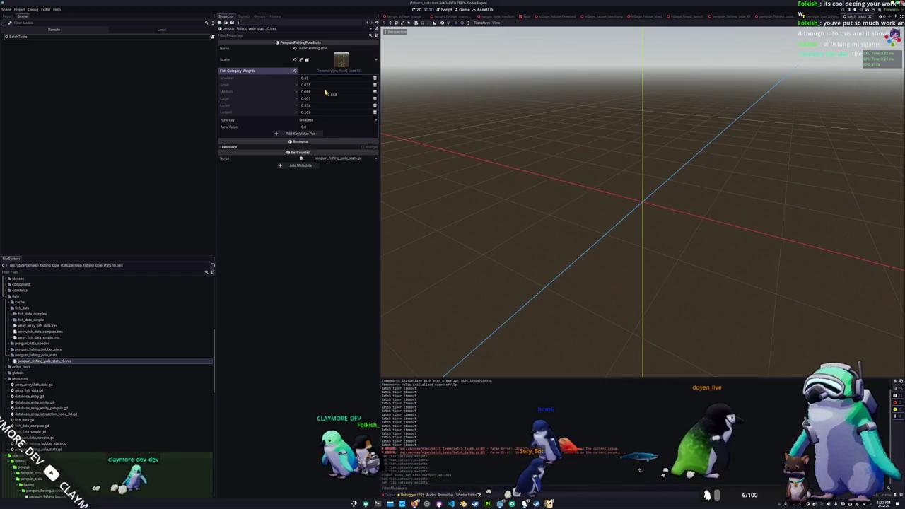
key("alt+Tab")
left_click(617, 261)
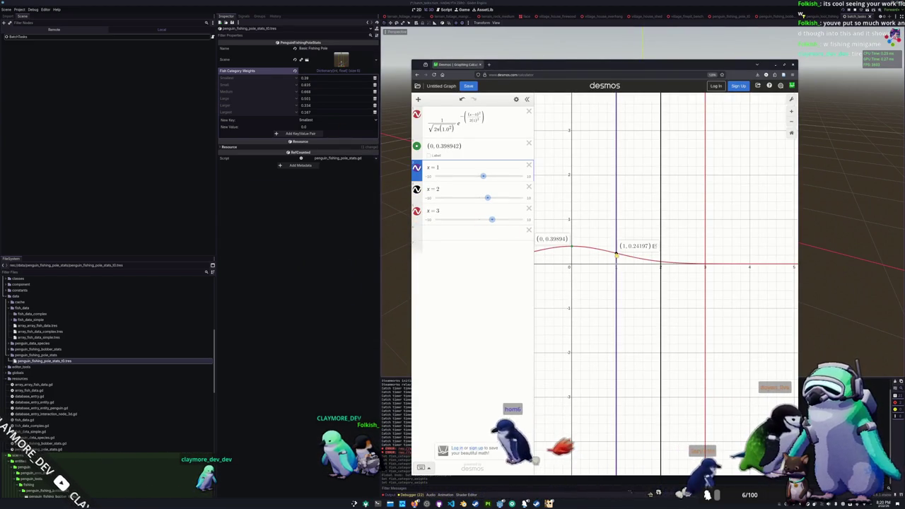
left_click(318, 86)
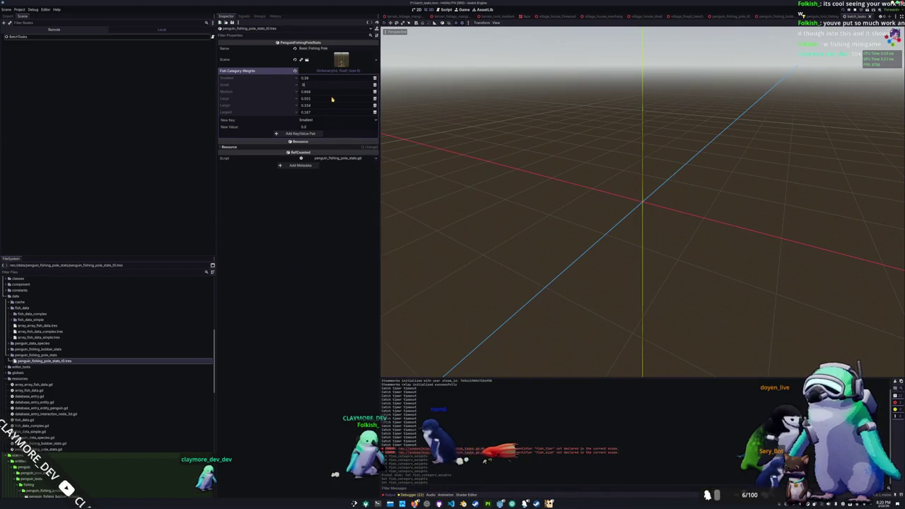
type(".24")
key("alt+Tab")
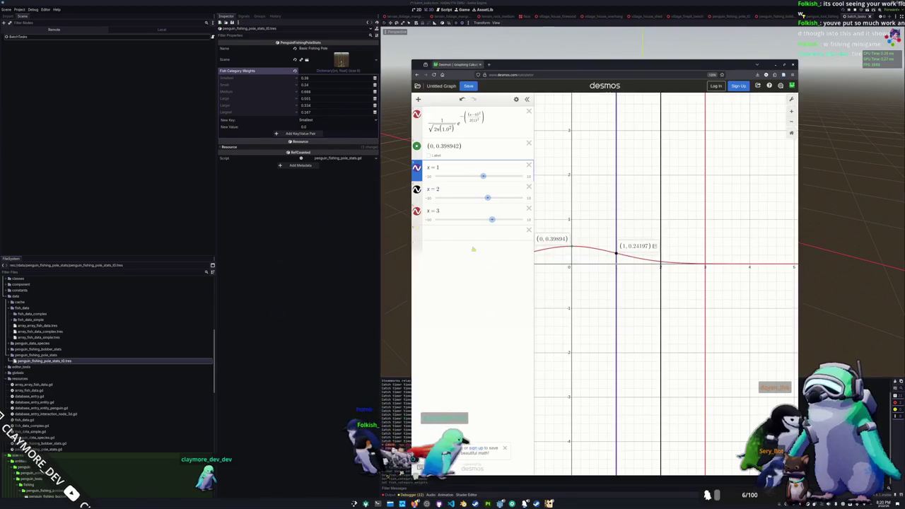
left_click(661, 266)
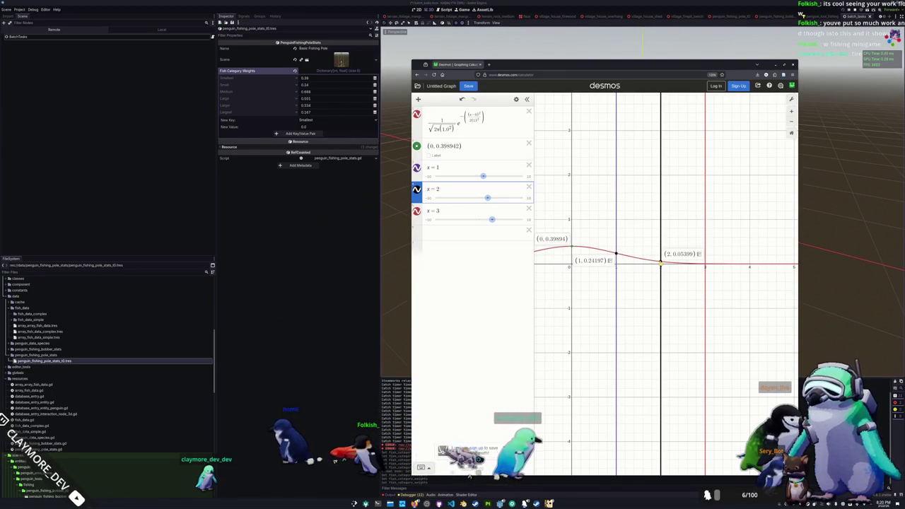
left_click(314, 95)
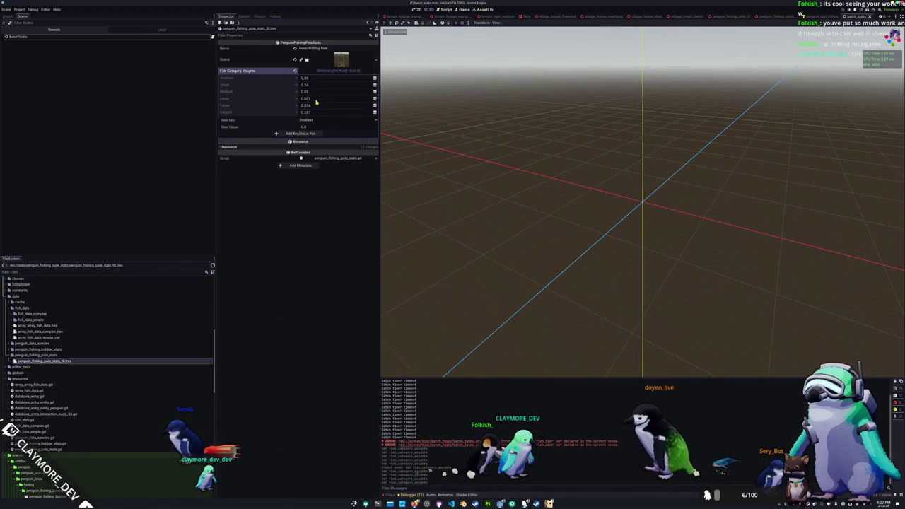
key("alt+Tab")
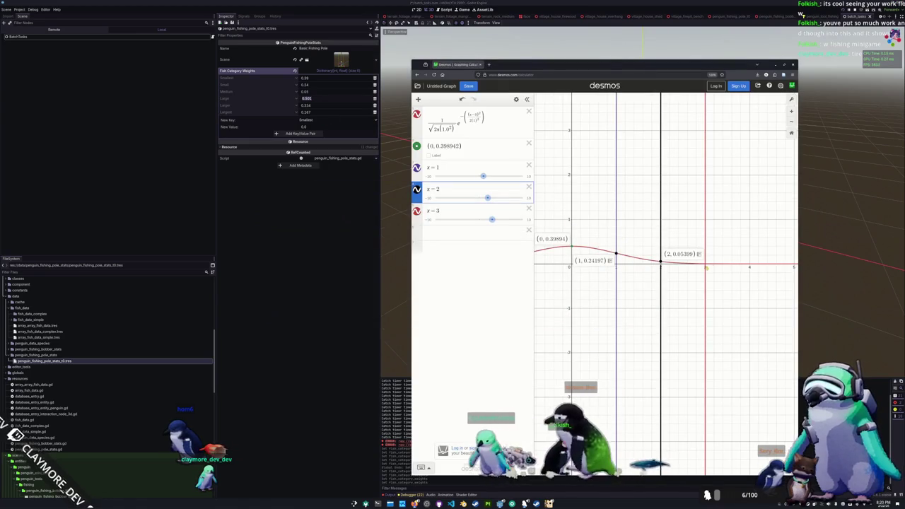
left_click(705, 264)
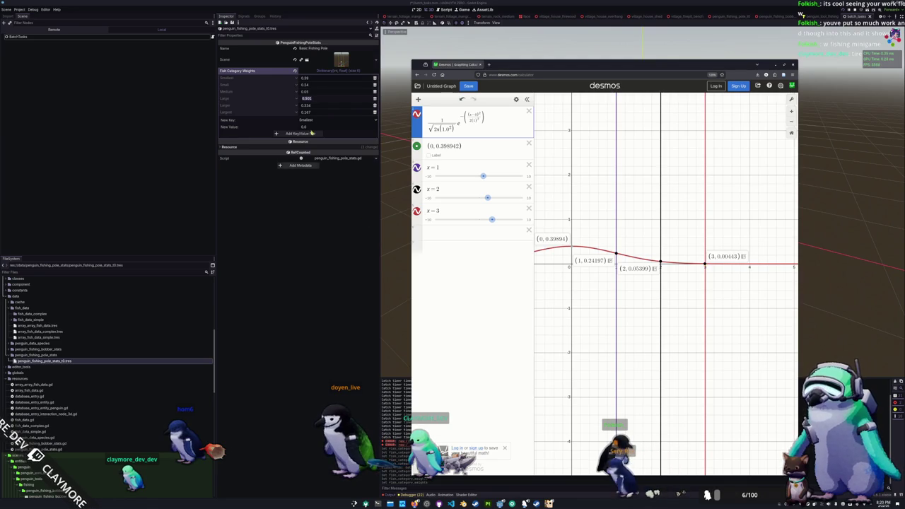
- Set the Large weight to 0.004 and the Larger and Largest weights to 0
left_click(330, 105)
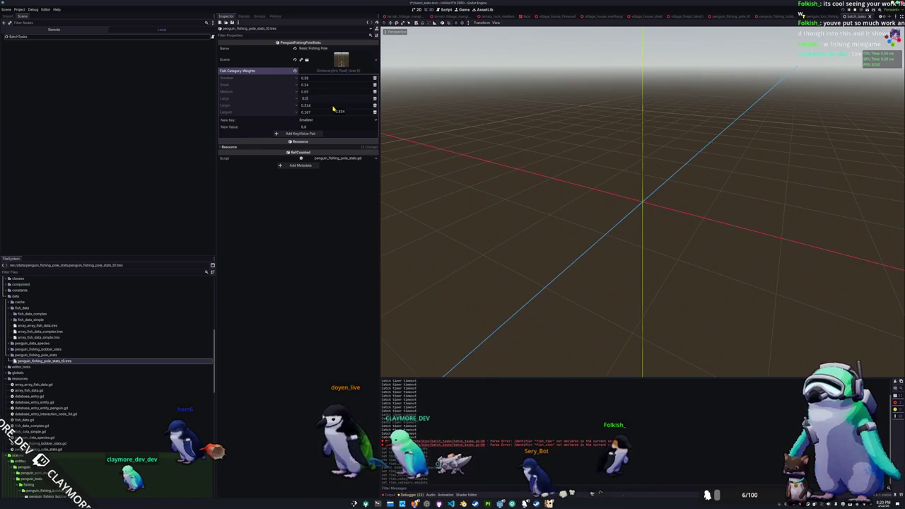
type("34")
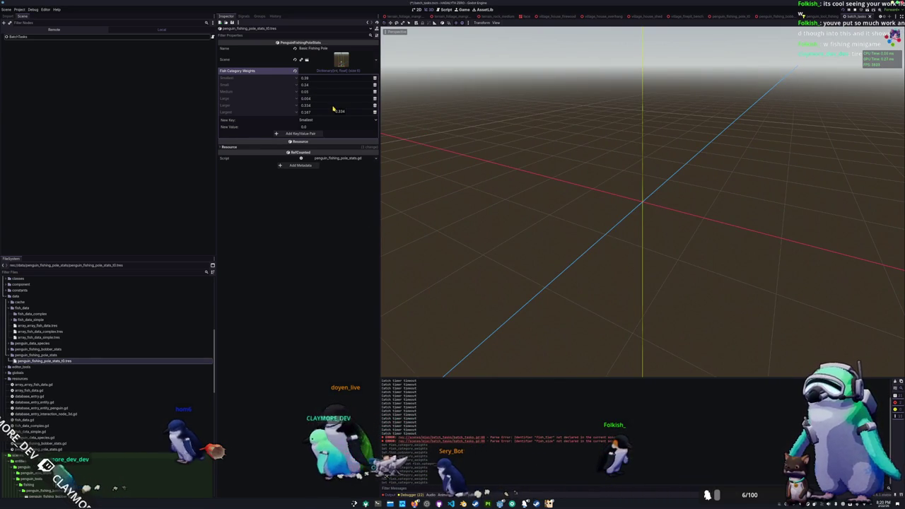
key("BackSpace")
key("BackSpace")
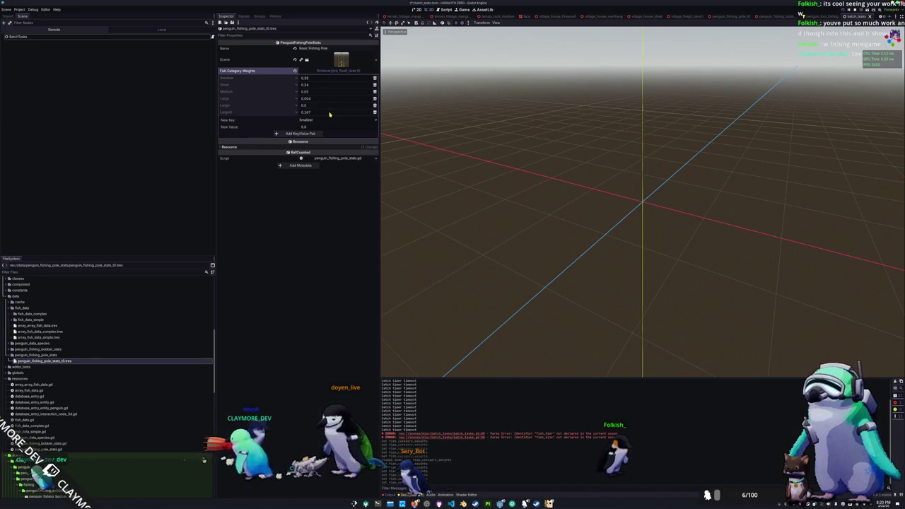
left_click(328, 113)
type("0")
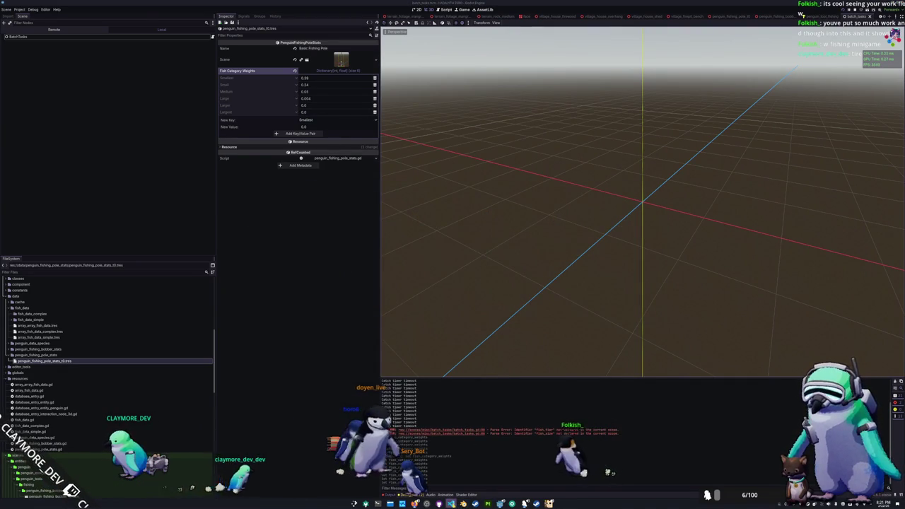
key("alt+Tab")
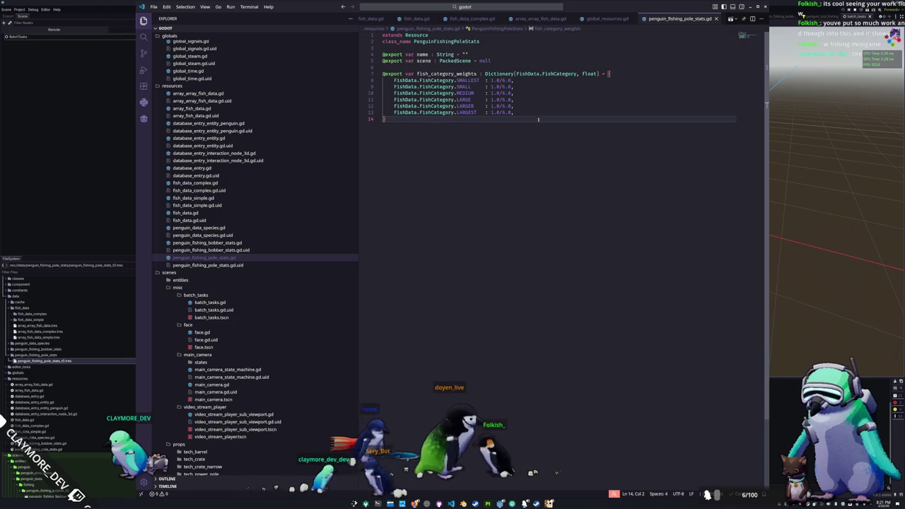
- Open penguin_fishing_bobber_stats.gd to view its name and scene exports
left_click(205, 242)
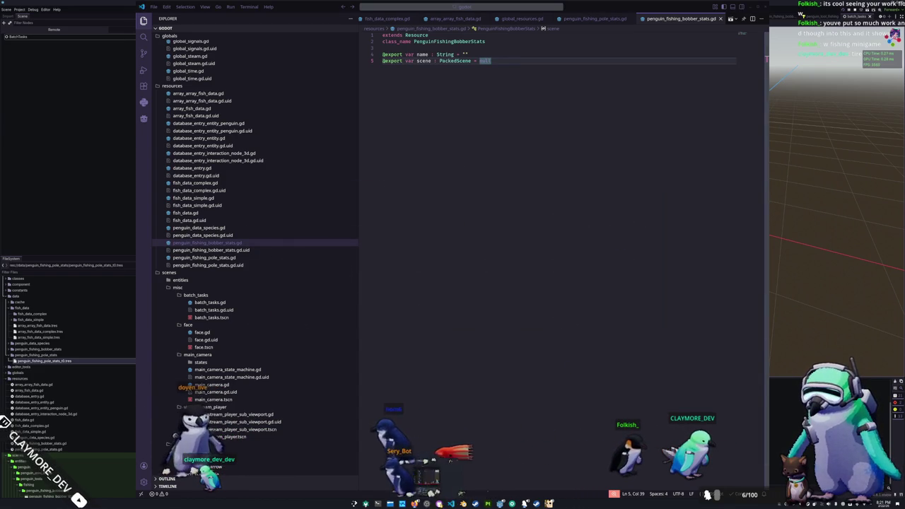
mouse_move(512, 504)
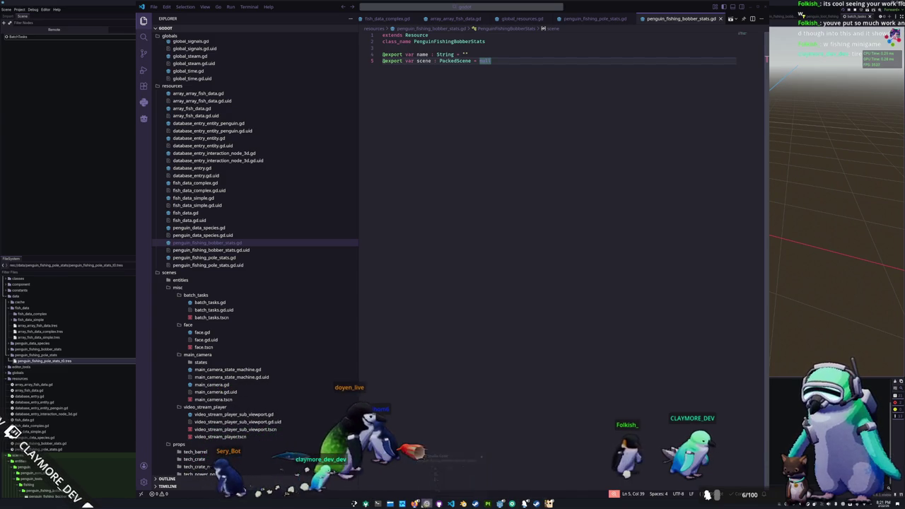
mouse_move(414, 503)
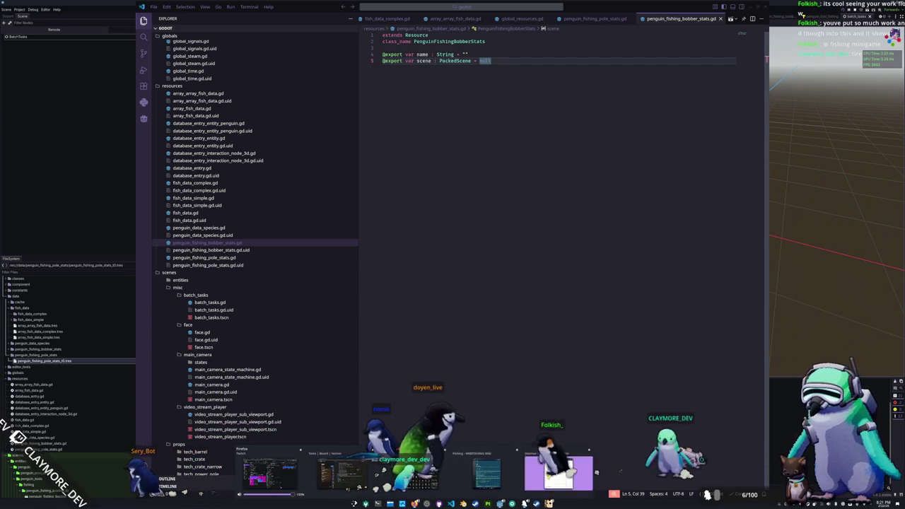
left_click(559, 473)
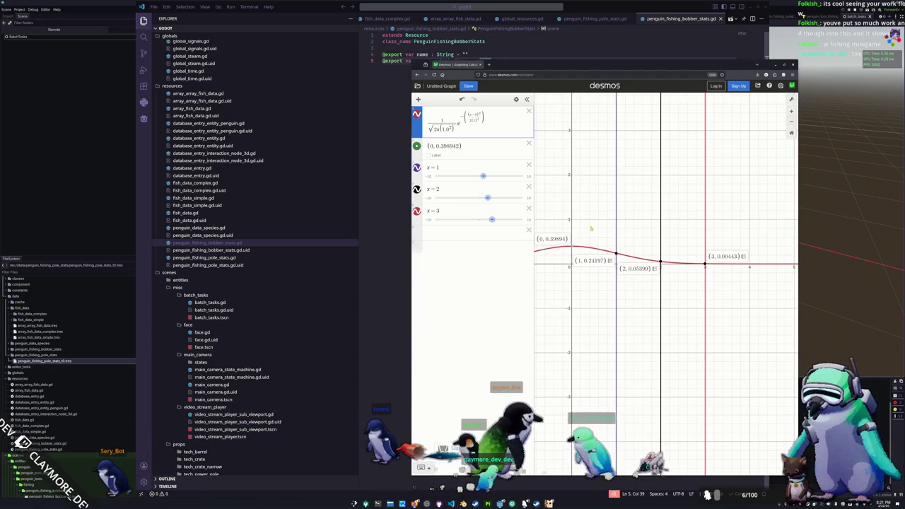
left_click(646, 234)
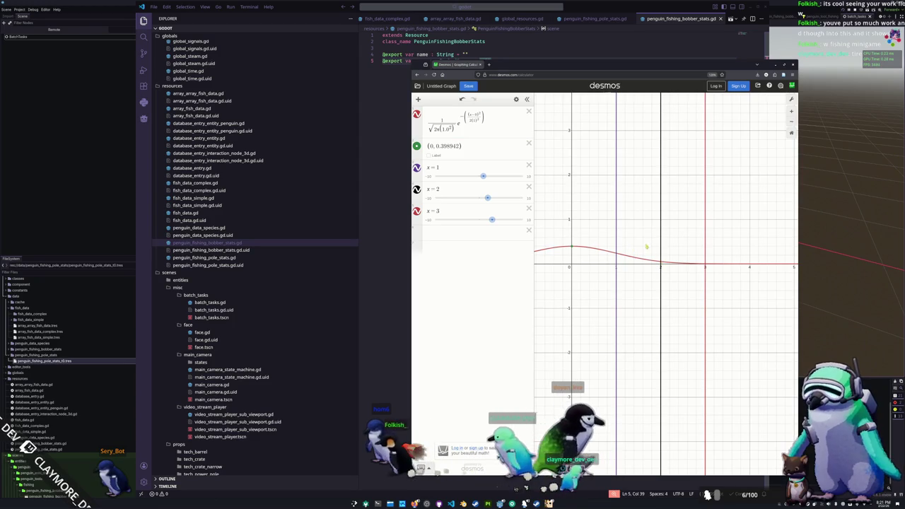
scroll(649, 247, "down", 3)
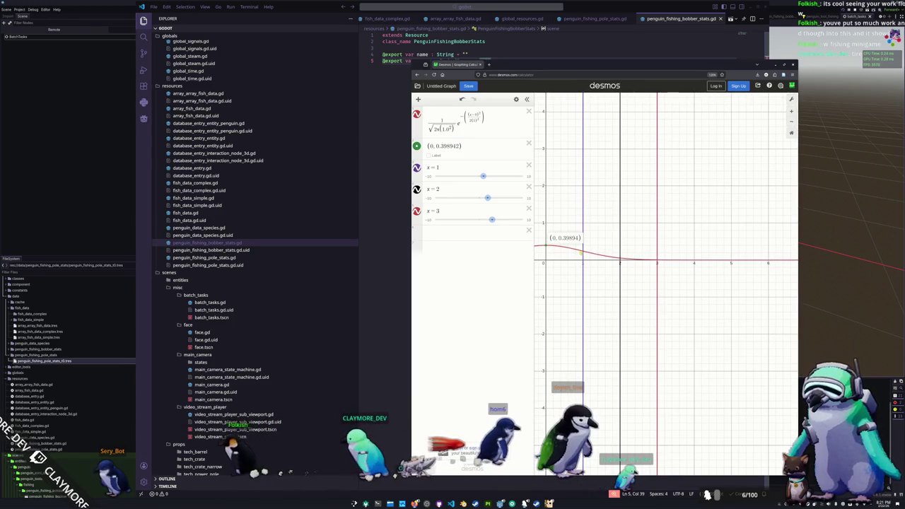
left_click(621, 262)
left_click(658, 261)
left_click(701, 263)
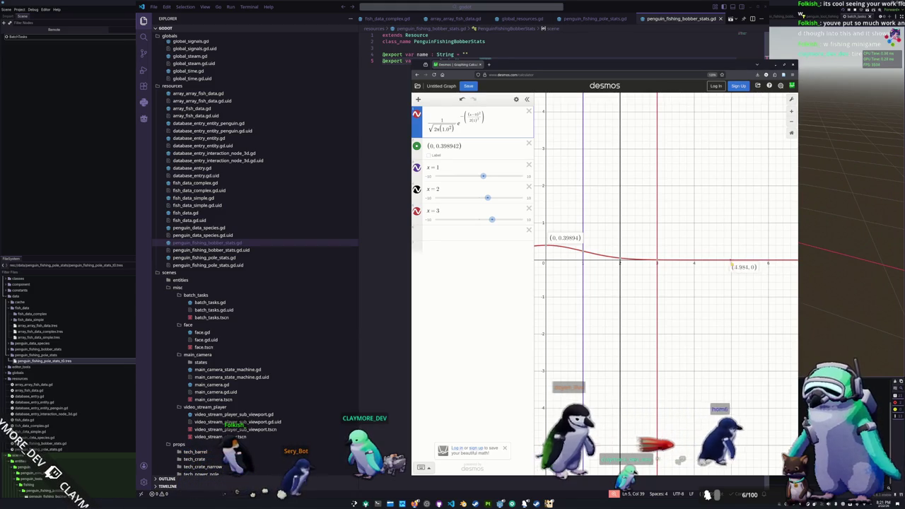
scroll(699, 264, "down", 1)
scroll(698, 264, "up", 1)
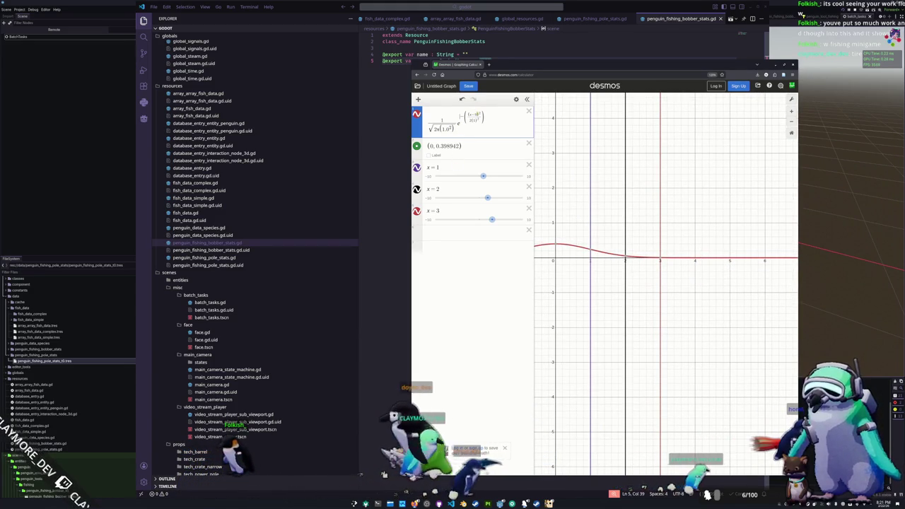
key("alt+Tab")
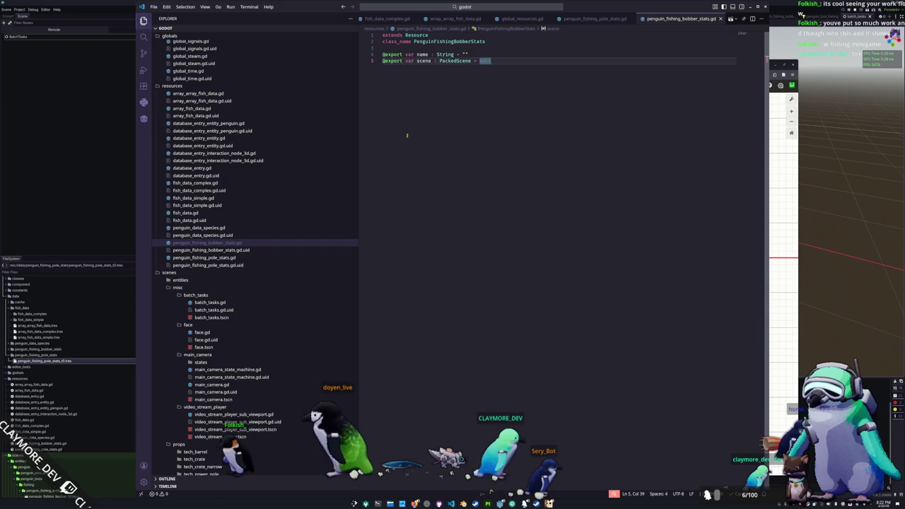
- Return to penguin_fishing_pole_stats.gd at line 6, then bring Desmos back in front
left_click(600, 20)
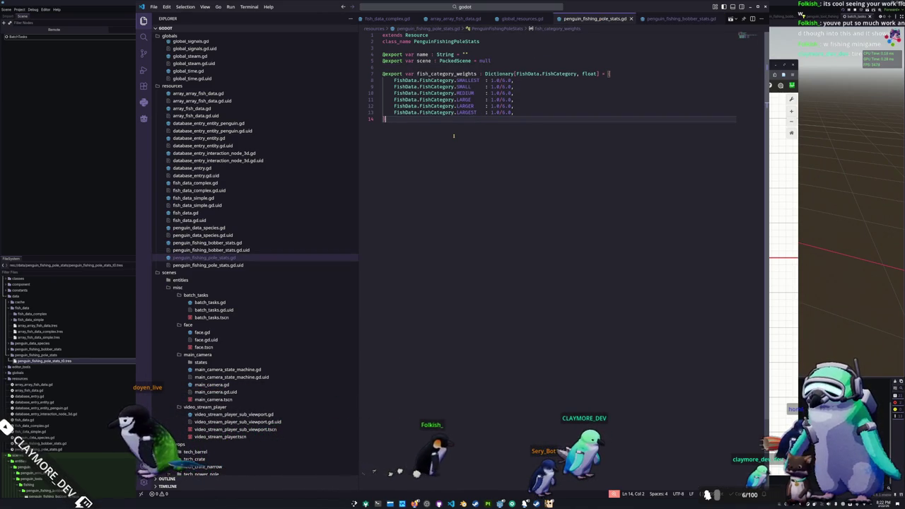
key("Up")
key("Up")
key("Up")
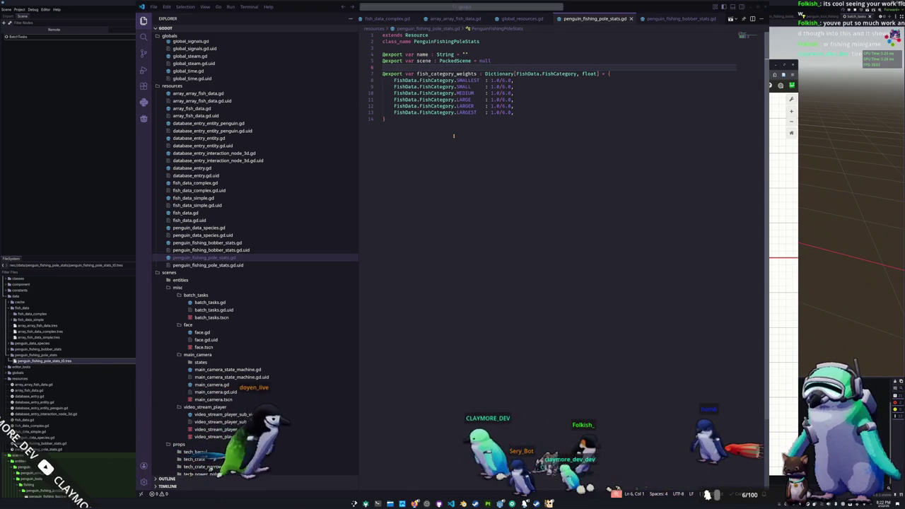
key("alt+Tab")
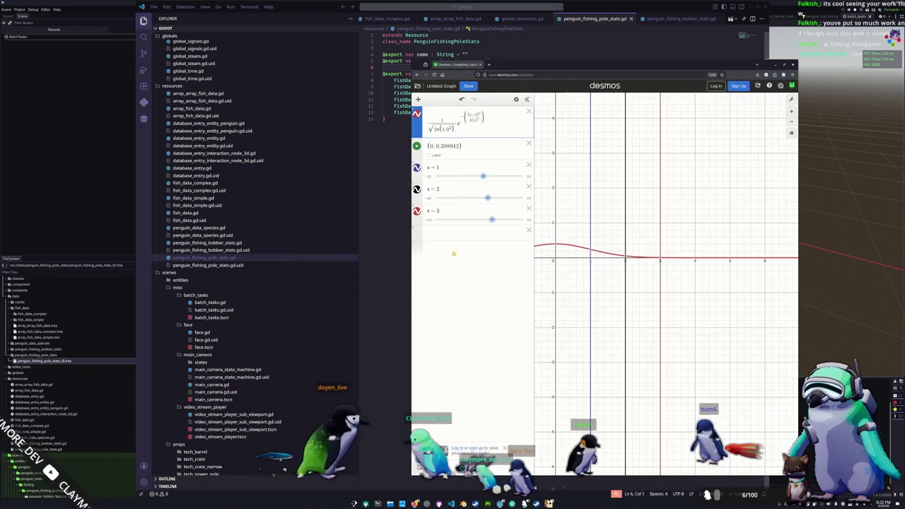
- Bring the Godot editor window back in front of Desmos
left_click(87, 148)
left_click(164, 37)
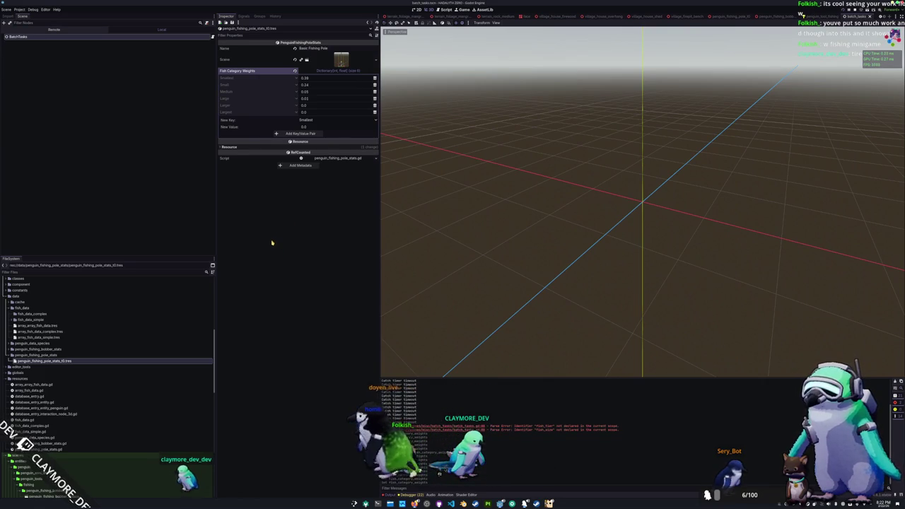
- Expand penguin_fishing_bobber_stats, check its resource, reselect pole_stats_t0.tres, and return to VS Code
double_click(63, 351)
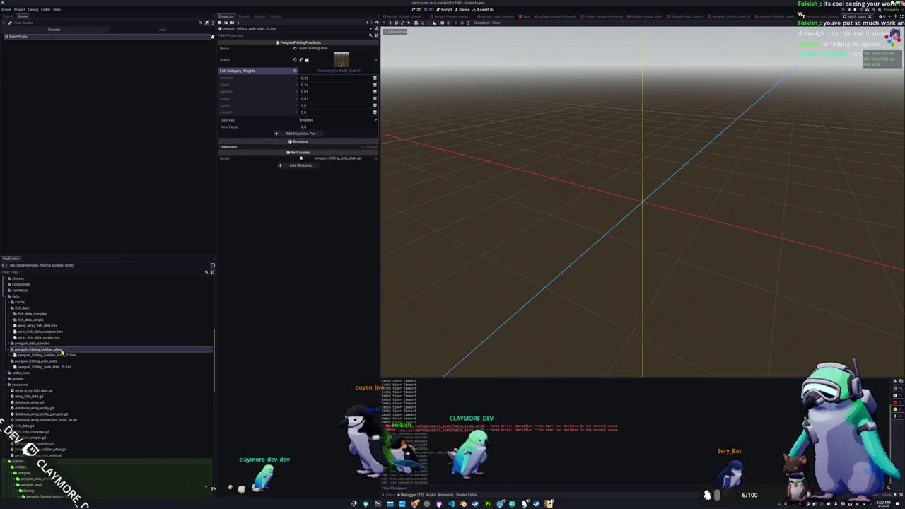
left_click(56, 355)
left_click(55, 367)
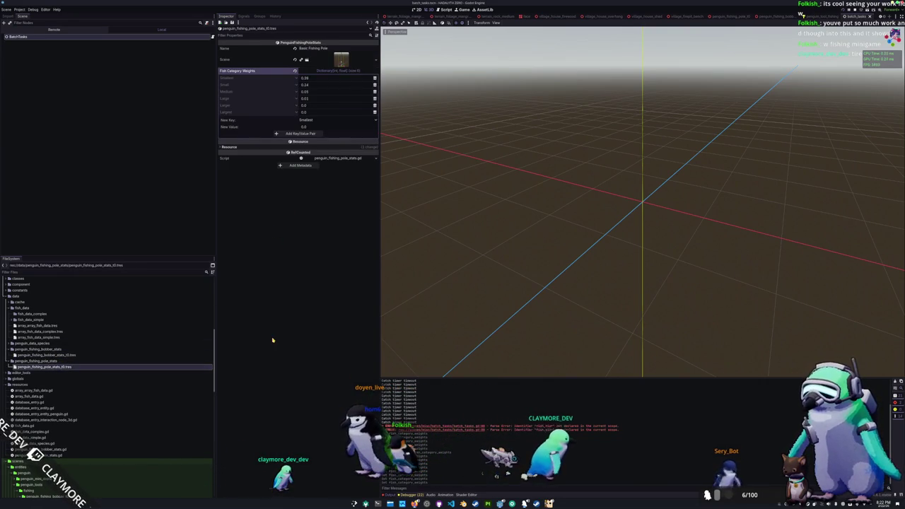
key("alt+Tab")
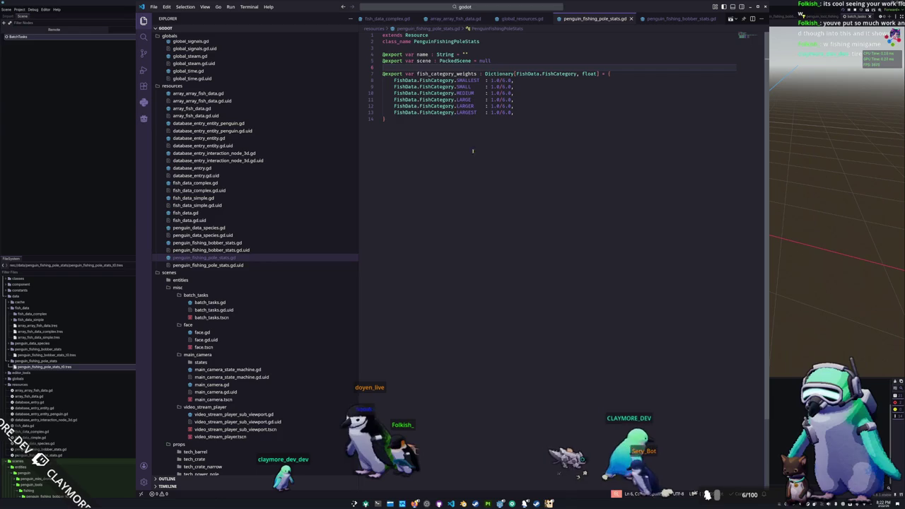
left_click(476, 9)
- Open penguin.gd and delete the is_sprint_held() and is_interaction_just_pressed() functions
type("pengui")
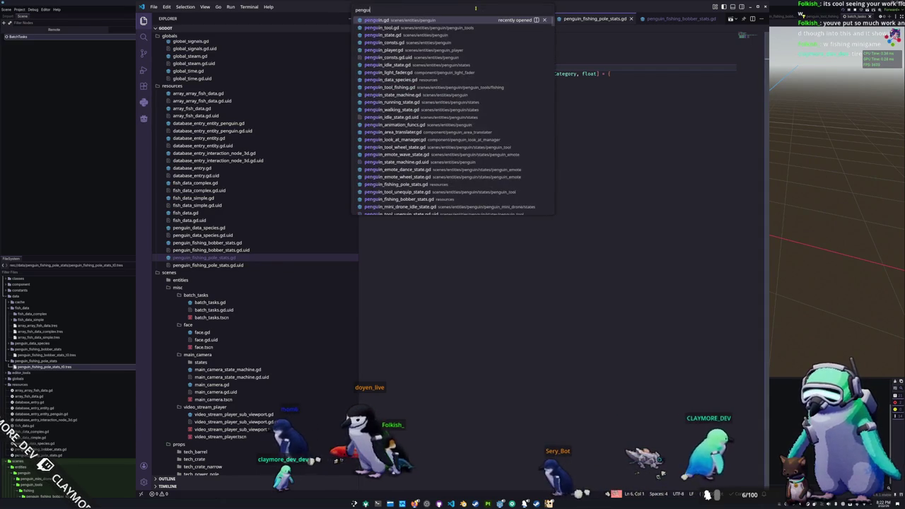
key("Return")
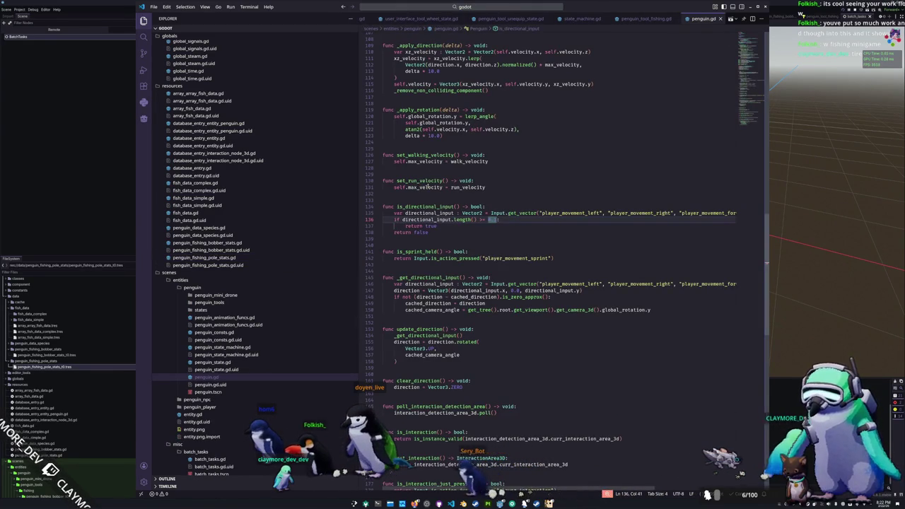
left_click(404, 244)
left_click(397, 263, "shift")
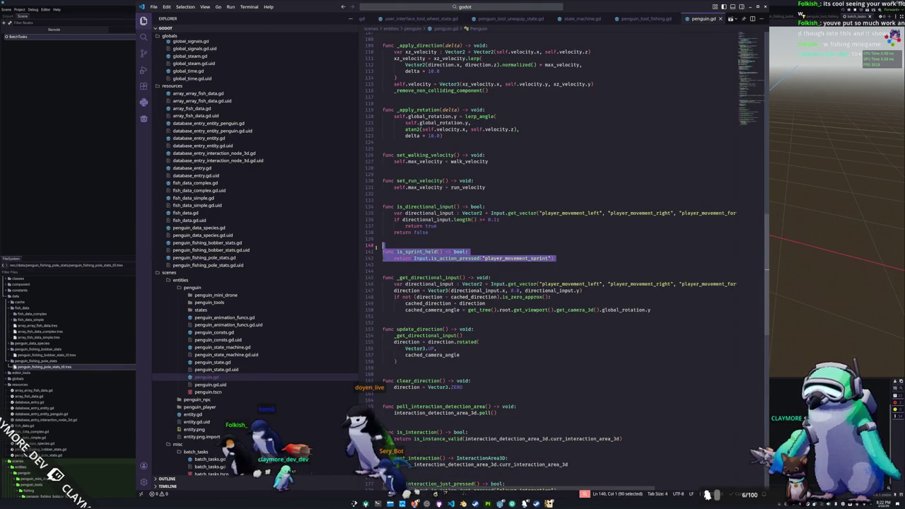
key("BackSpace")
scroll(398, 301, "down", 2)
scroll(399, 301, "down", 4)
left_click(393, 302)
left_click(392, 327, "shift")
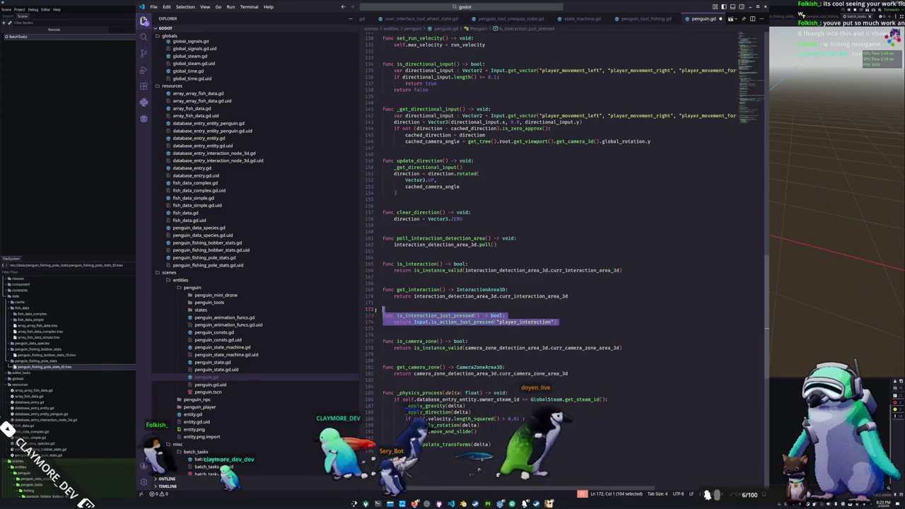
key("BackSpace")
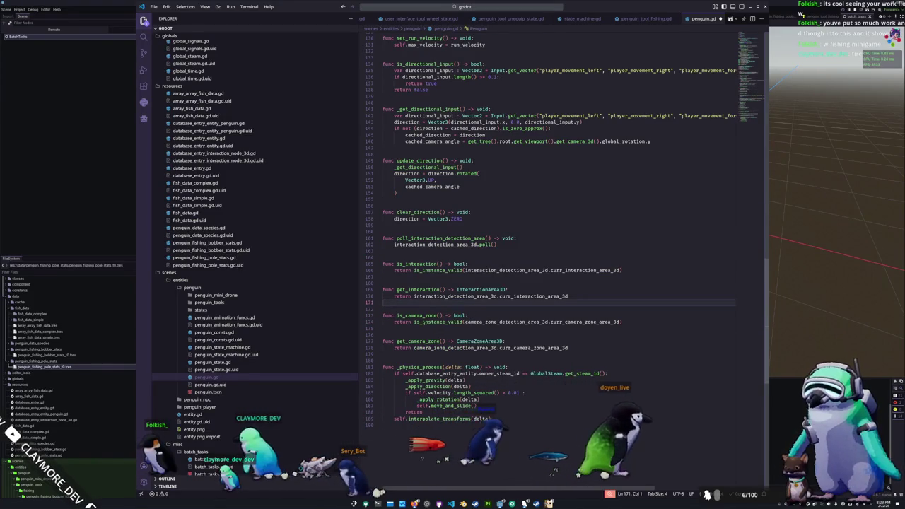
- Scroll to the top of penguin.gd and place the caret below the tool dictionary
scroll(424, 311, "up", 6)
scroll(422, 311, "up", 10)
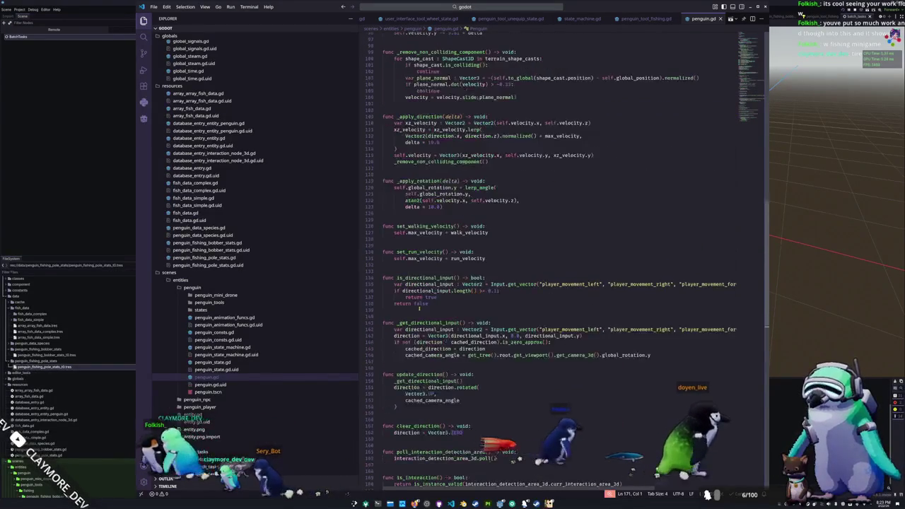
scroll(394, 308, "up", 5)
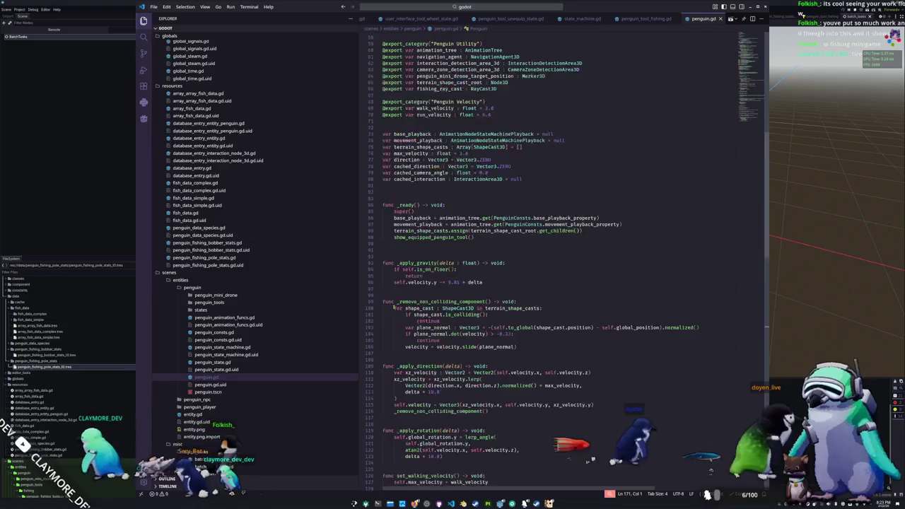
left_click(398, 251)
scroll(398, 249, "up", 2)
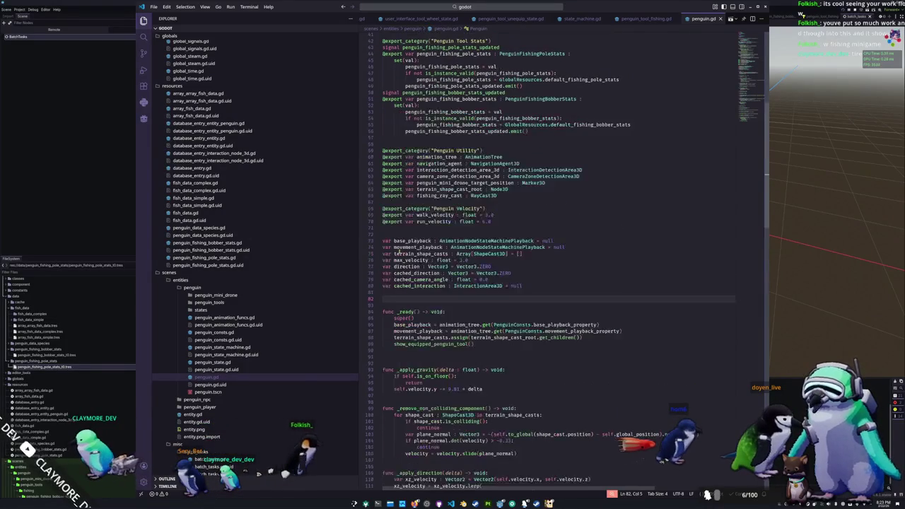
left_click(398, 234)
scroll(397, 241, "up", 10)
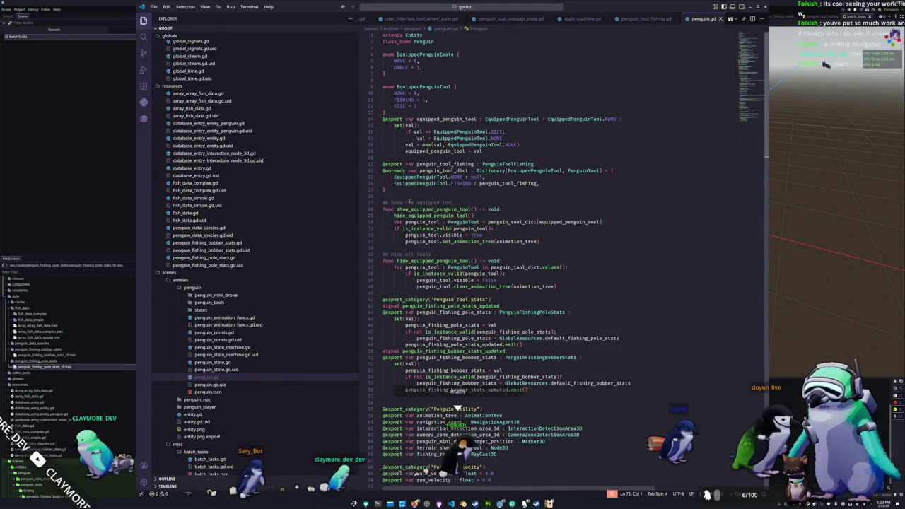
left_click(399, 193)
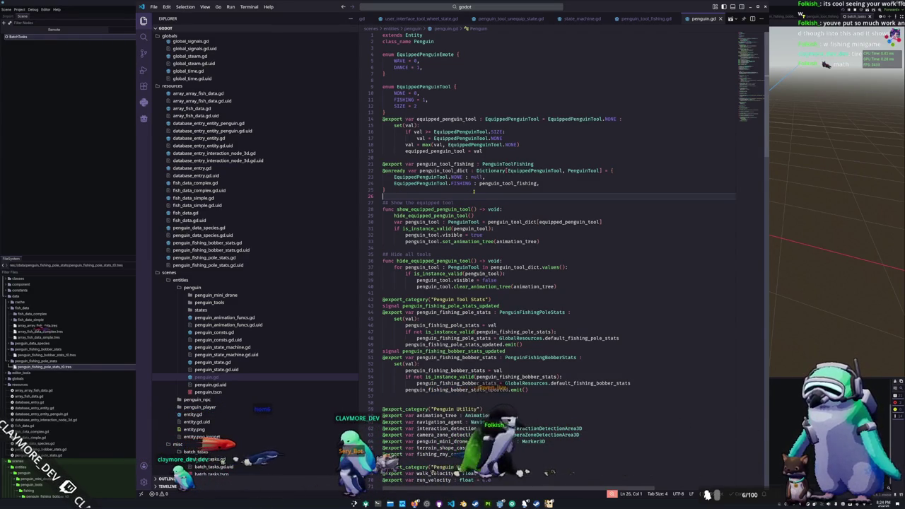
- Open blank lines just below the EquippedPenguinTool enum for new variables
key("Return")
type("ar")
key("BackSpace")
key("BackSpace")
key("BackSpace")
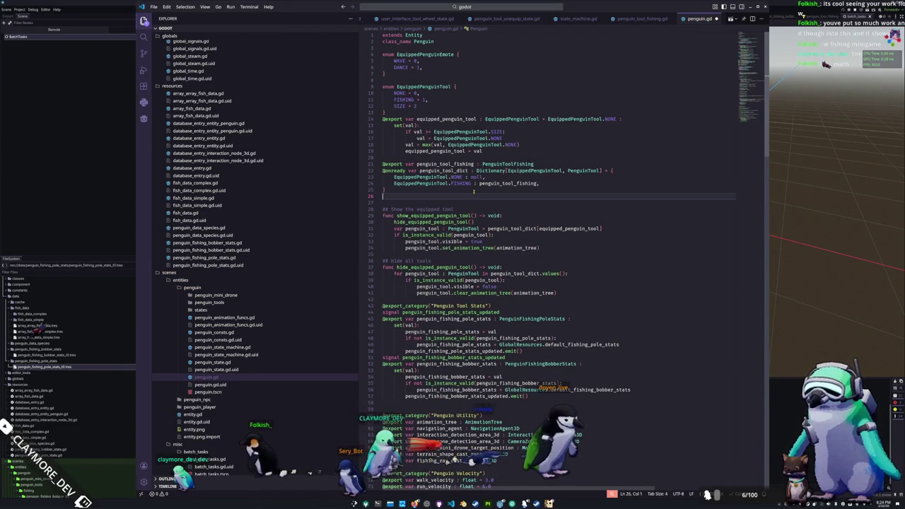
key("Up")
key("Up")
key("Up")
key("Return")
key("Up")
key("Return")
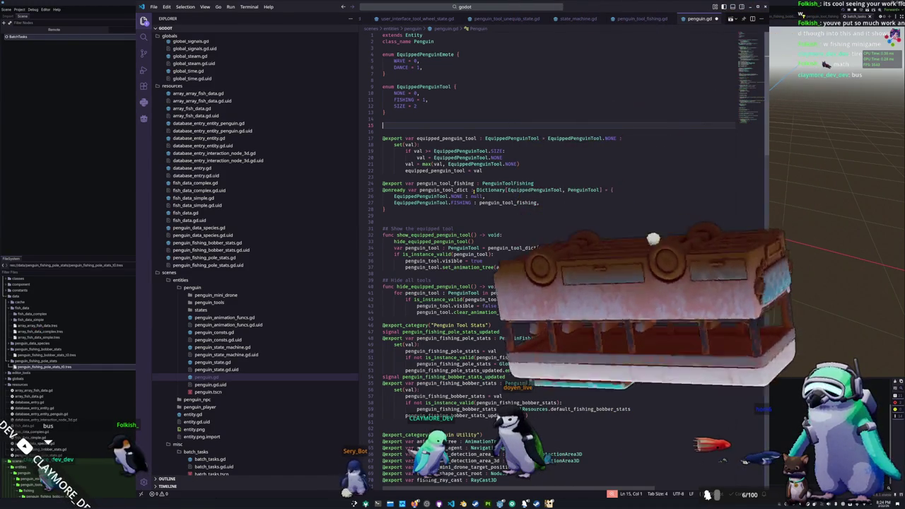
- Declare var goal_fish : int = 0 and var goal_fish_data : FishData = null
type("var ")
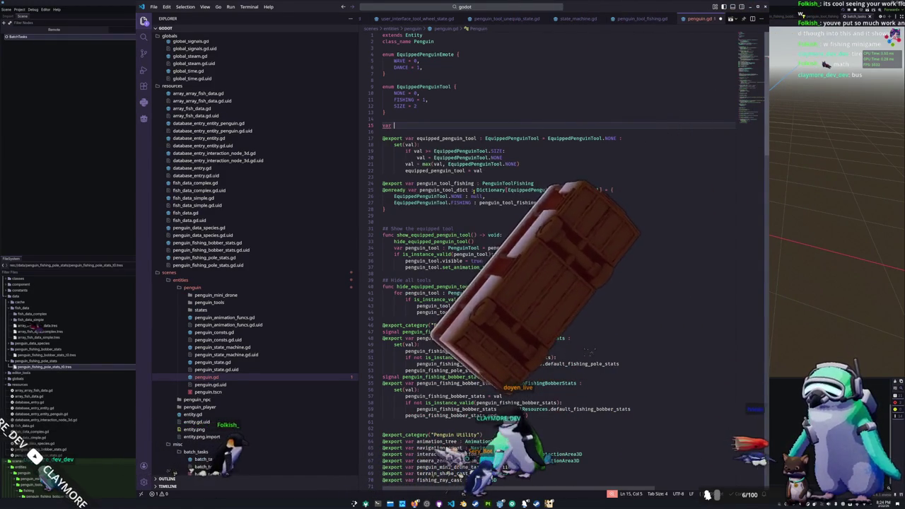
type("goal_fish ")
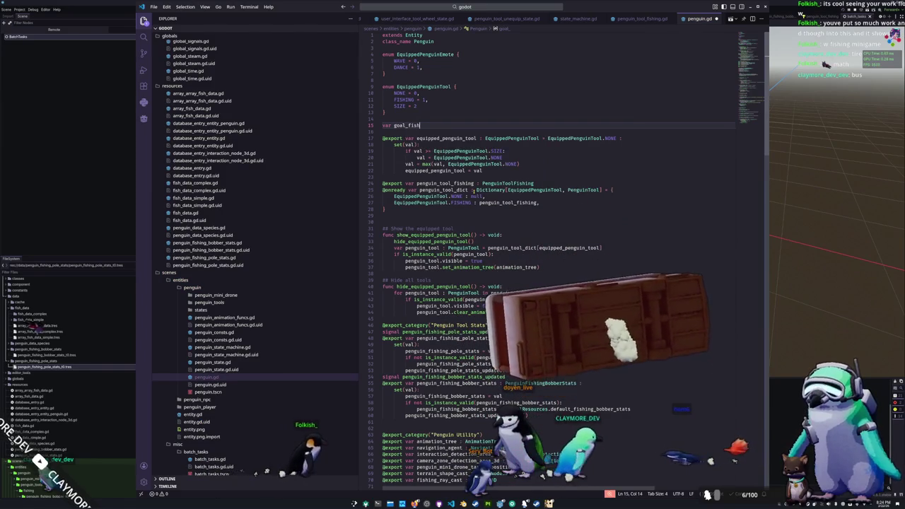
type(": Fish")
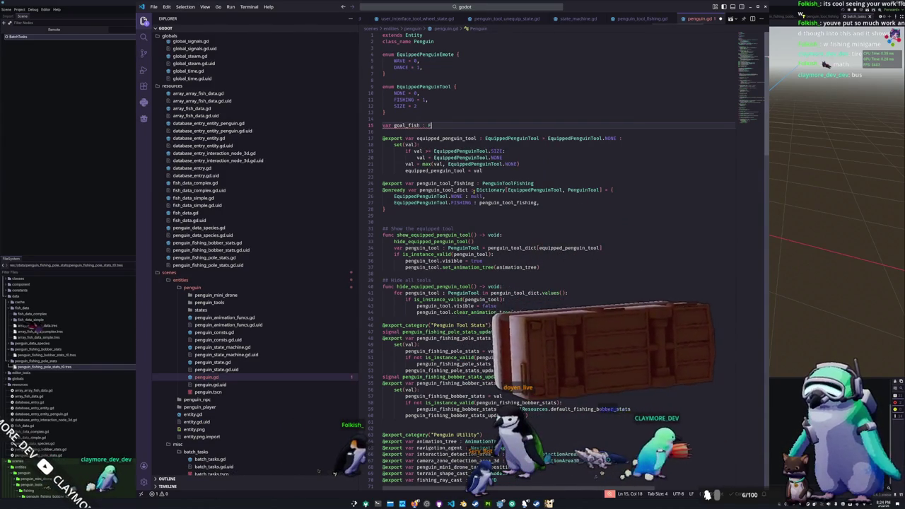
key("BackSpace")
key("BackSpace")
key("BackSpace")
key("BackSpace")
type("int")
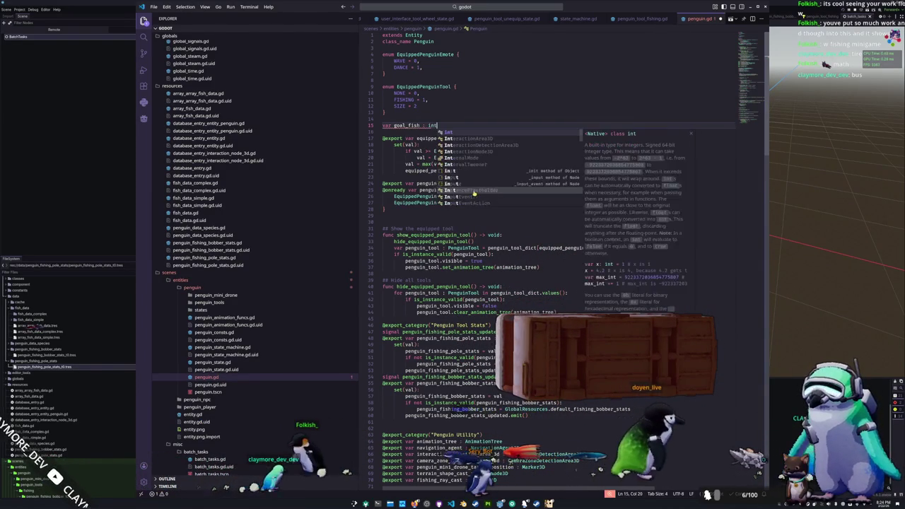
type(" = 0")
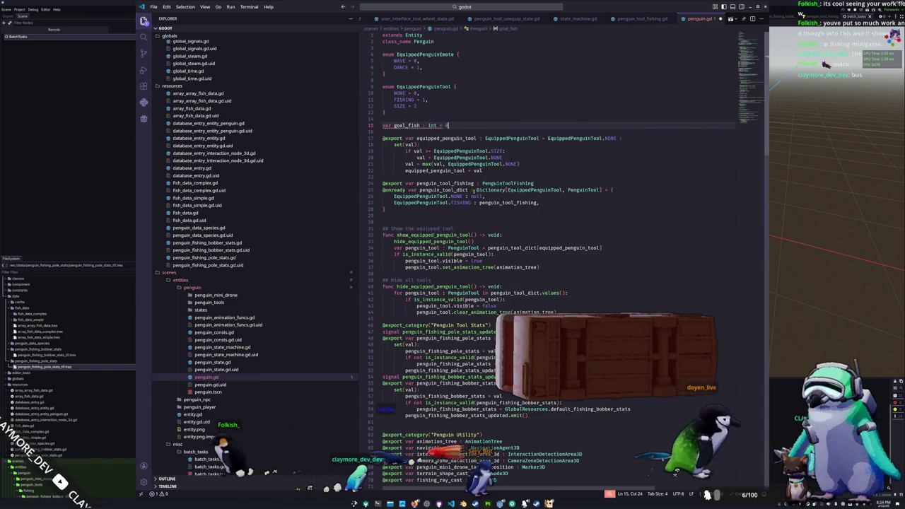
key("Return")
type("var goal_fish_d")
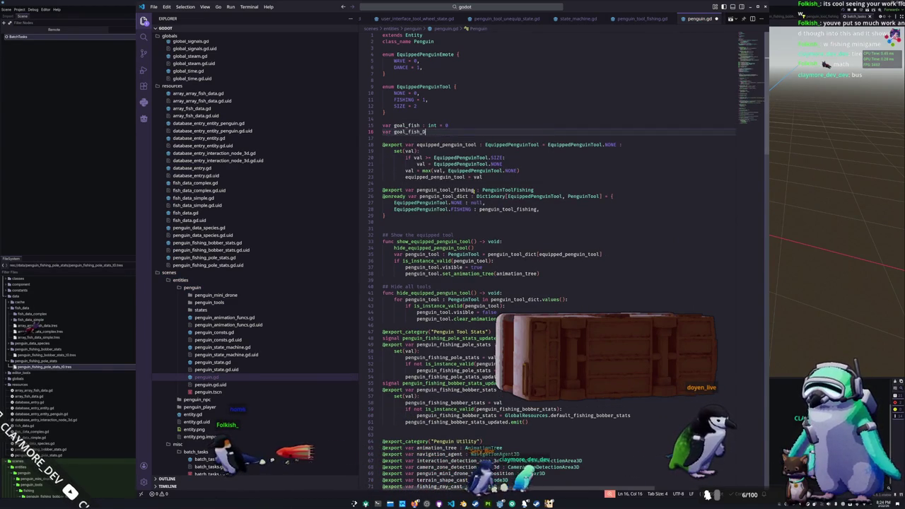
type("ata : Fis")
type("hDat")
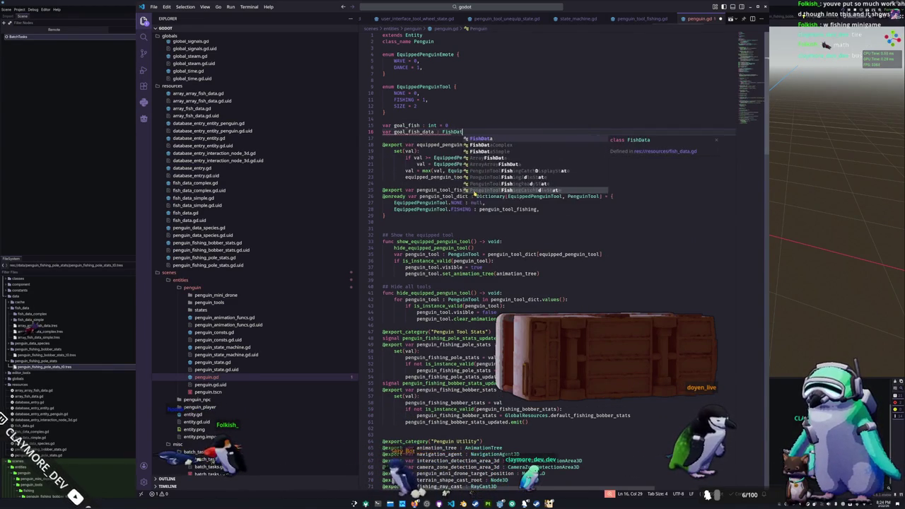
type("a = null")
key("Up")
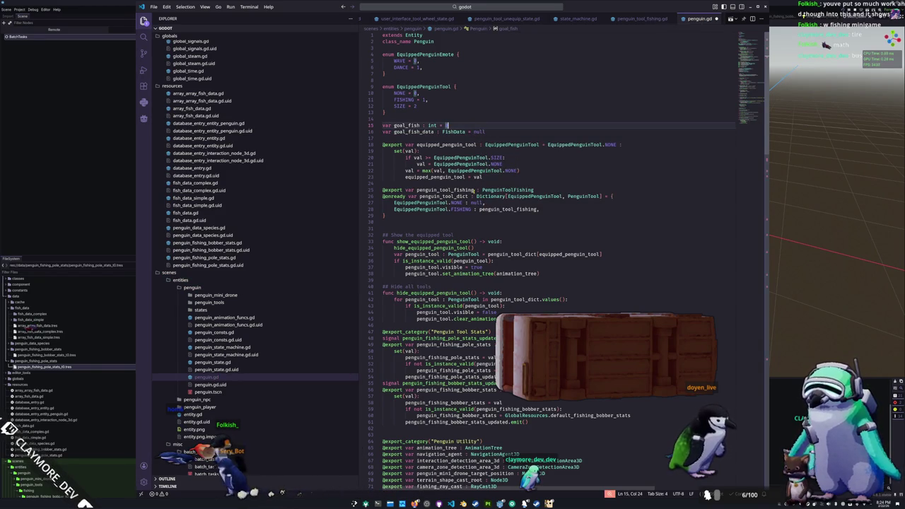
- Give goal_fish a 'set(val):' setter header and open its indented body
type(":")
key("Return")
type("set(")
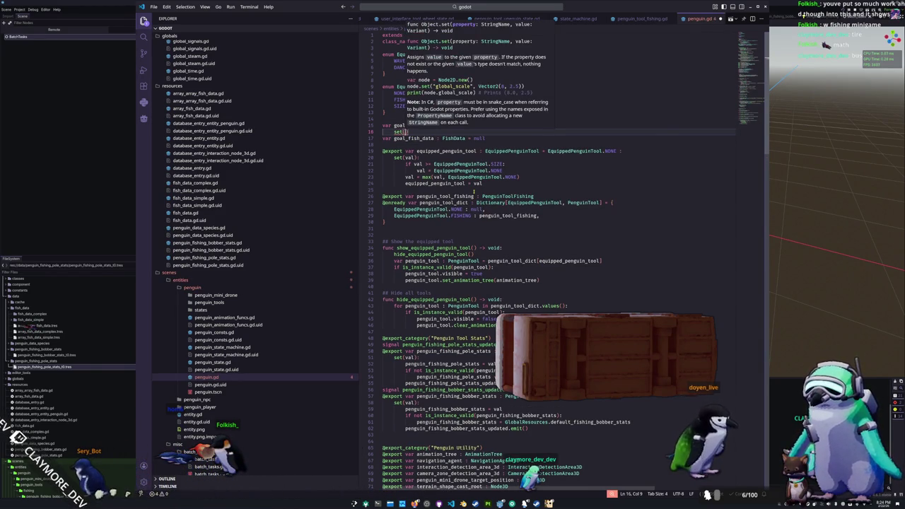
type("val)")
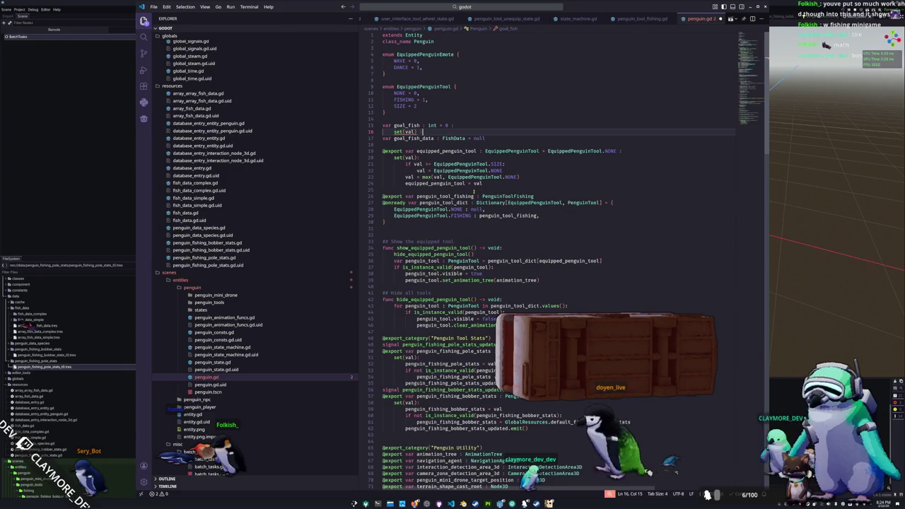
type(" :")
key("Return")
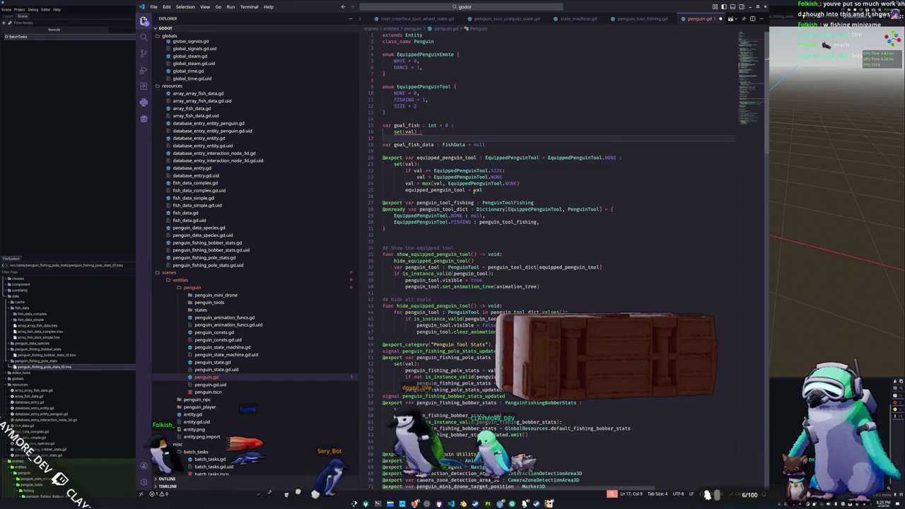
- Write 'if not GlobalResources.fish_database.has(goal_fish):' and begin a goal_fish_data line inside it
type("if f")
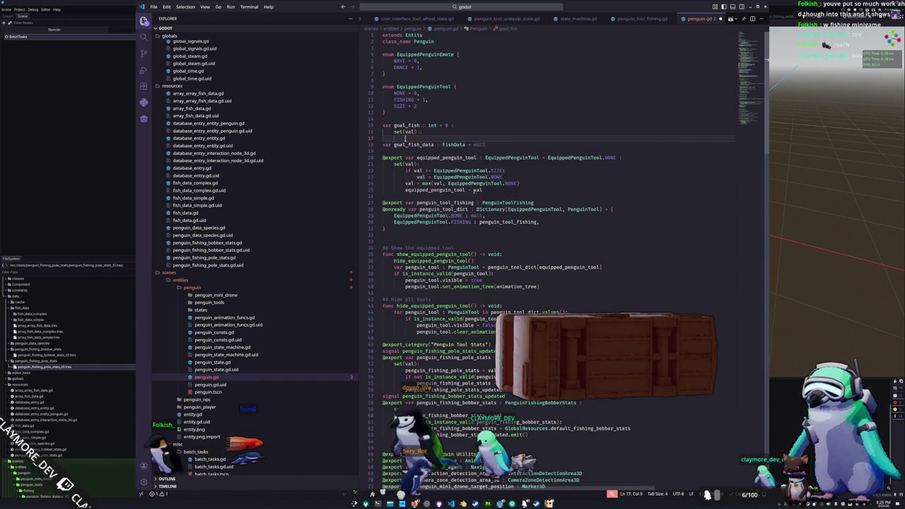
type("ish")
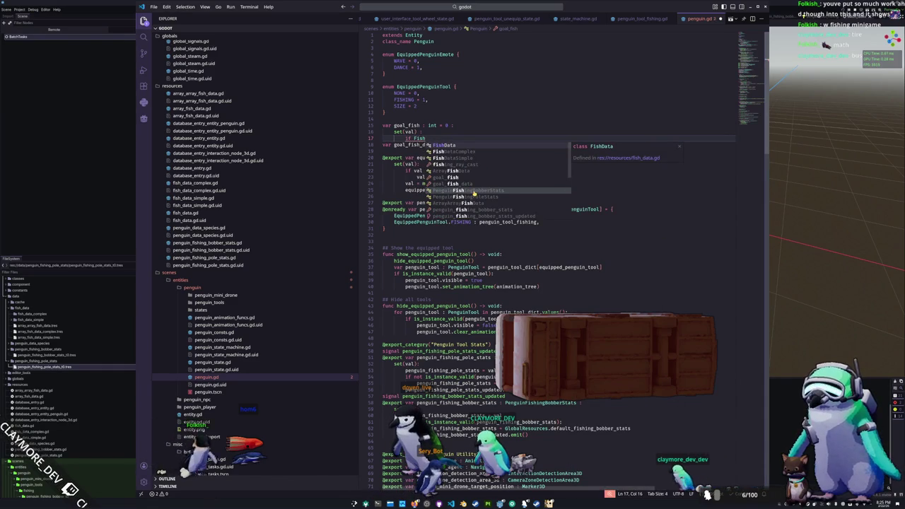
key("BackSpace")
key("BackSpace")
key("BackSpace")
type("Globa")
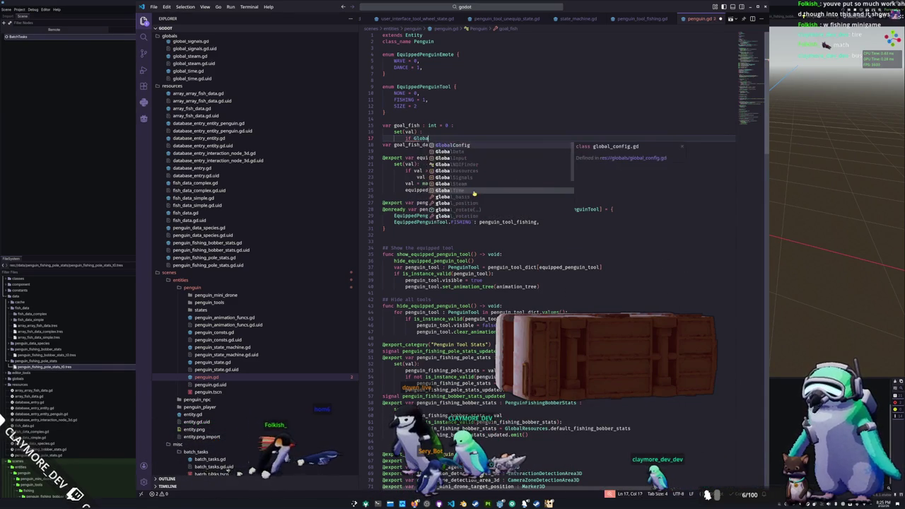
type("lResources.fis")
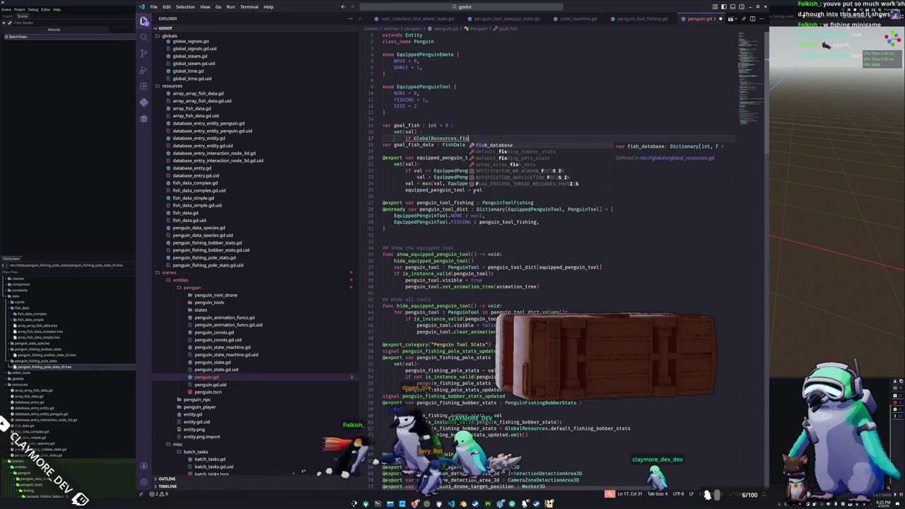
type("h_database.has")
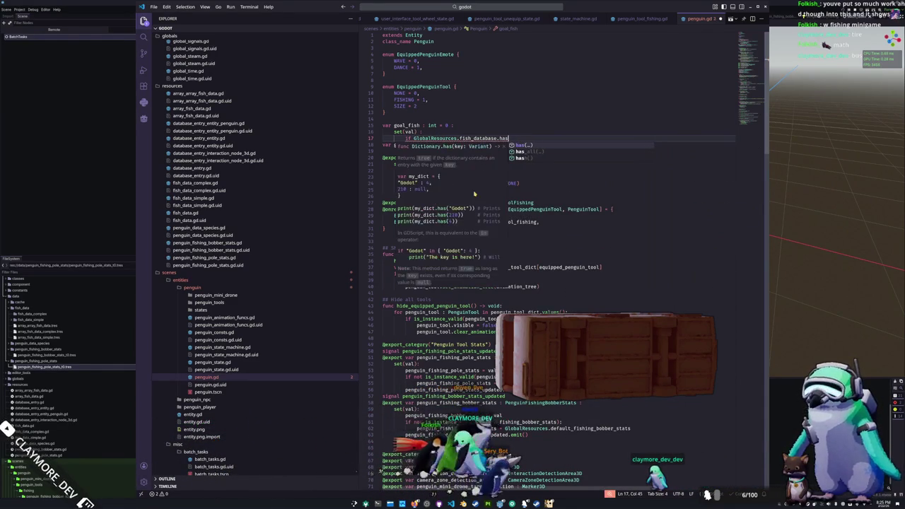
type("(goal_fish)")
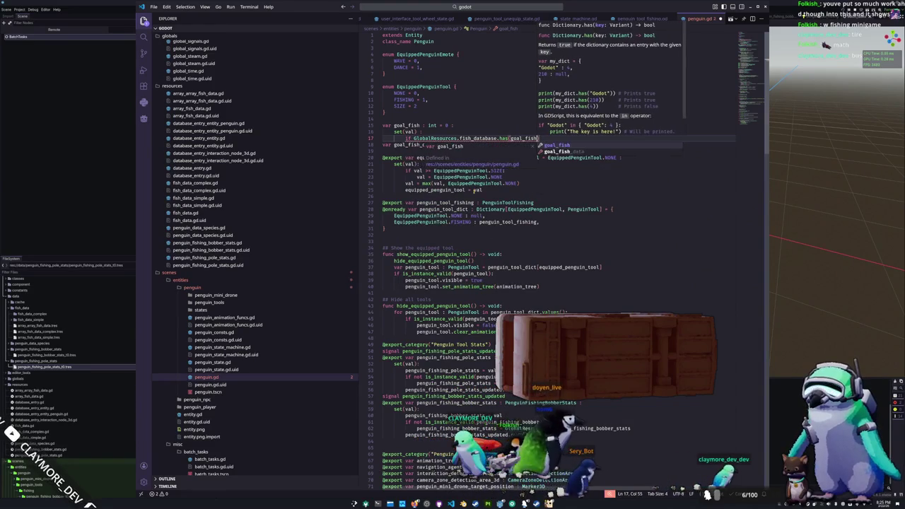
type(":")
key("ctrl+Left")
key("ctrl+Left")
key("ctrl+Left")
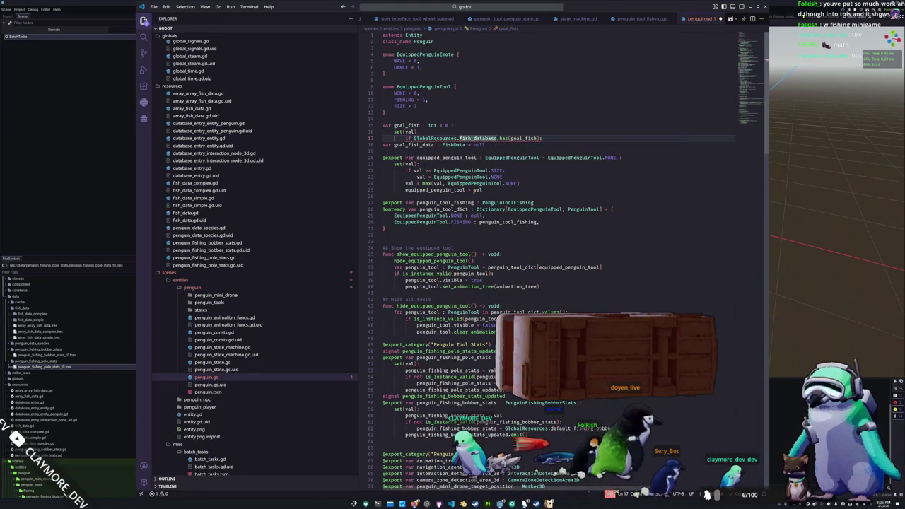
type("not")
key("End")
key("Return")
type("goal_fish_data")
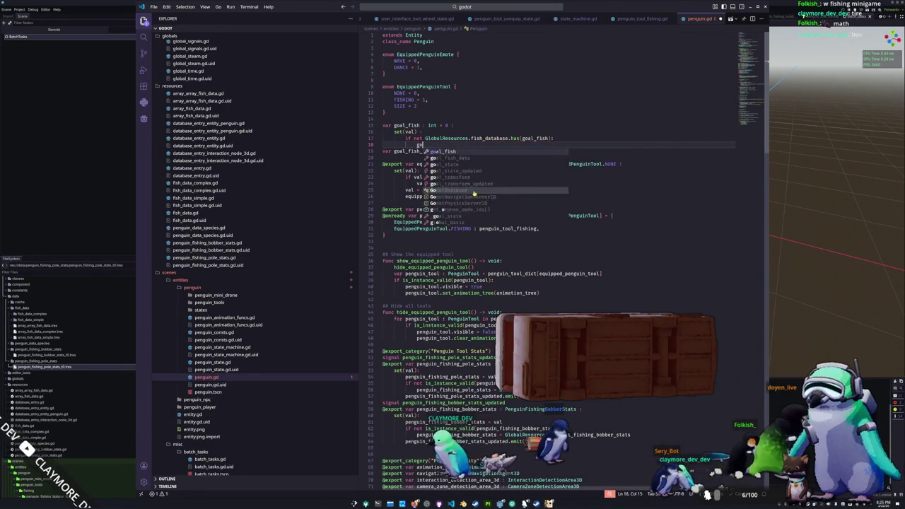
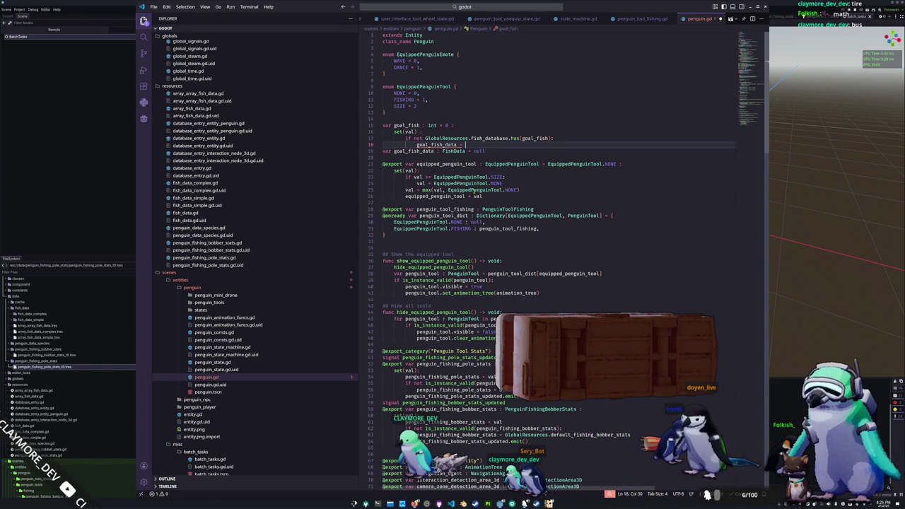
- In Godot, open achilles_tang.tres from data/fish_data/fish_data_simple in the Inspector, then return to VS Code
left_click(37, 309)
left_click(36, 303)
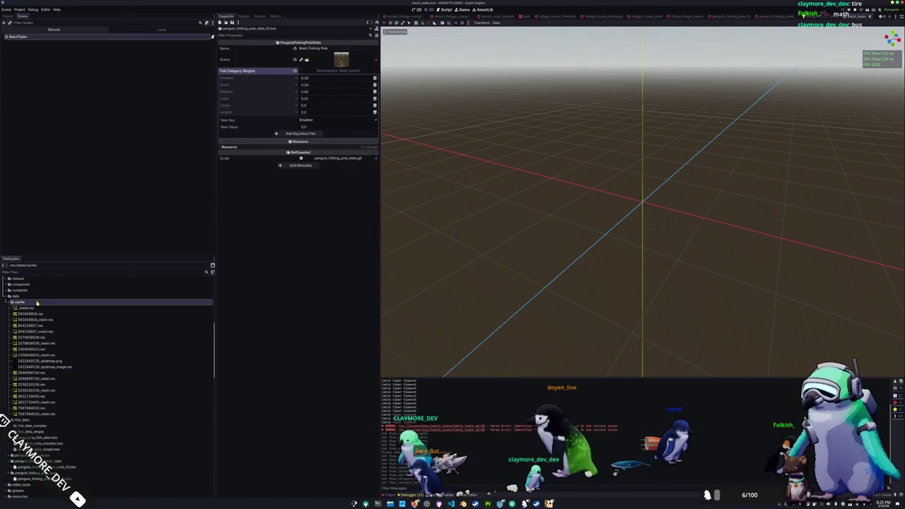
double_click(27, 320)
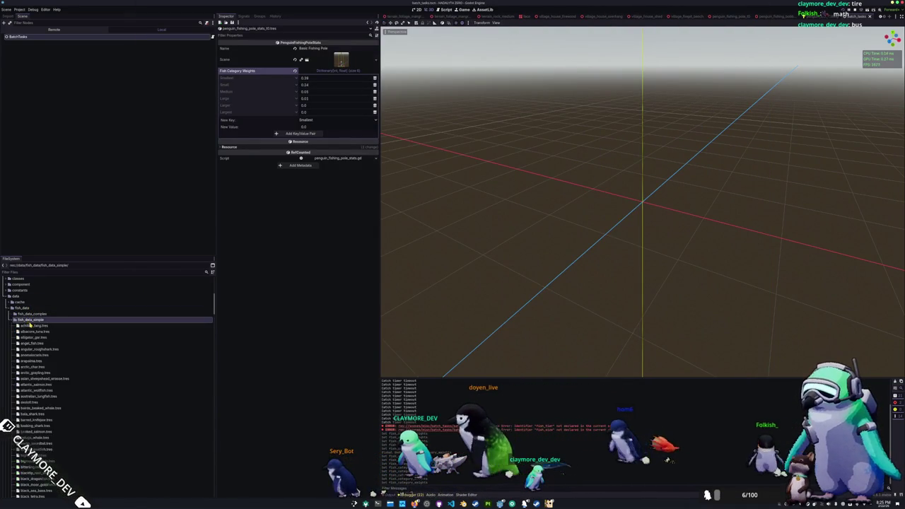
left_click(35, 326)
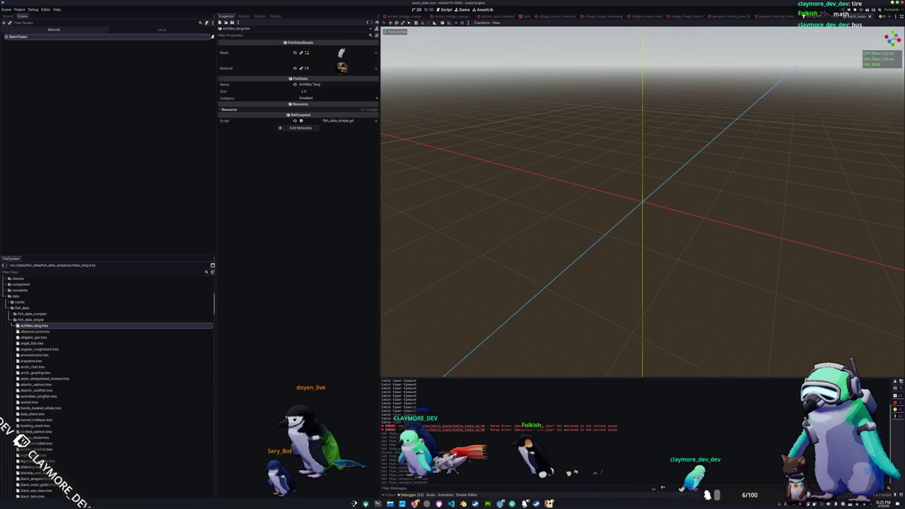
left_click(451, 504)
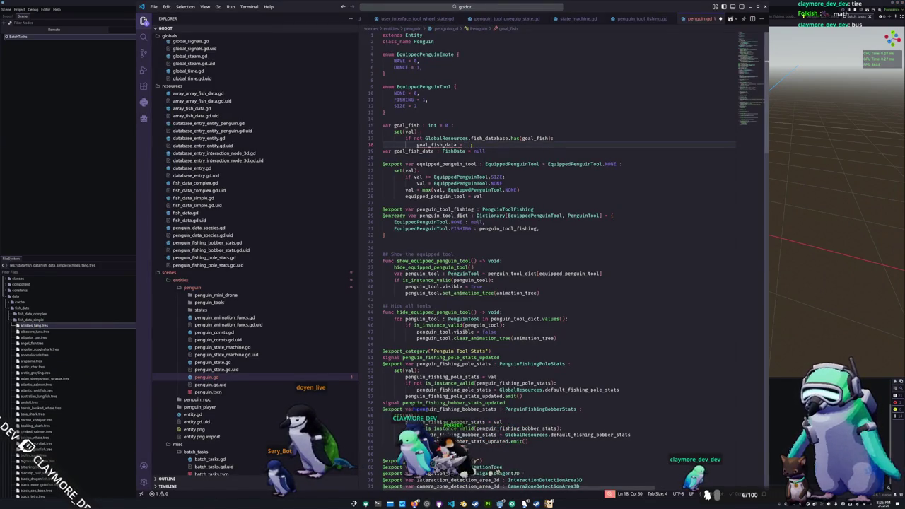
type("efault_fish_data")
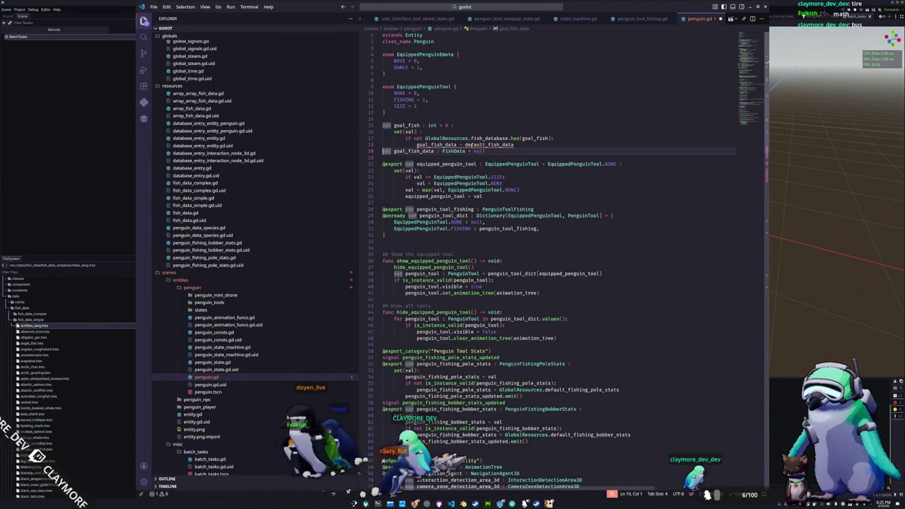
left_click(428, 139, "ctrl")
left_click(418, 73)
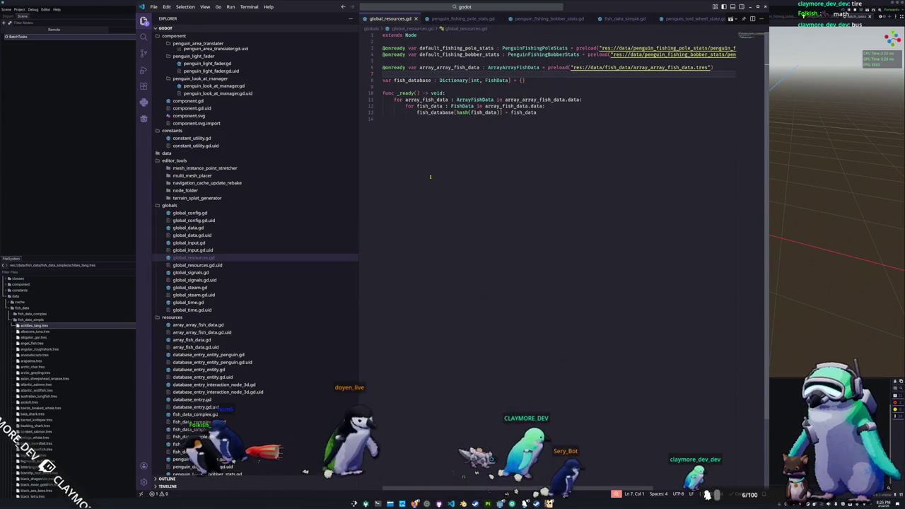
key("Return")
type("@on")
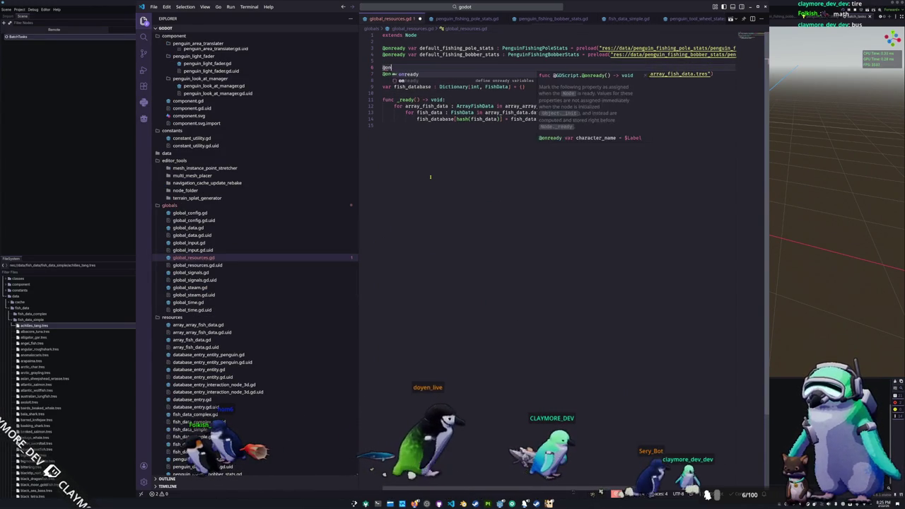
type("ready var default_f")
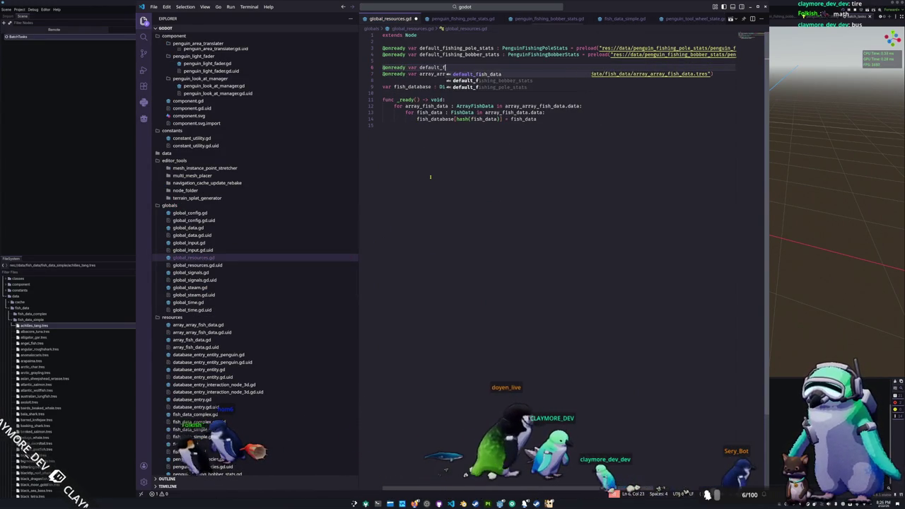
type("ish_data : FishData = preload")
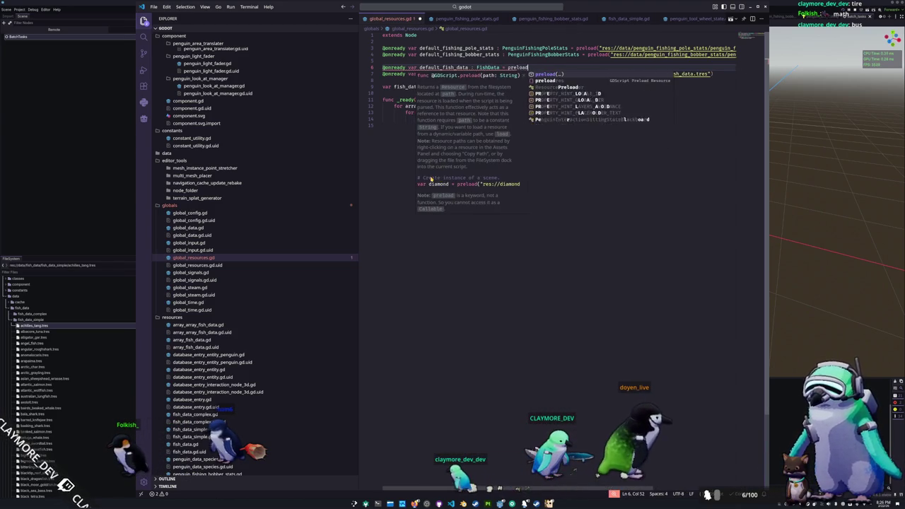
key("Return")
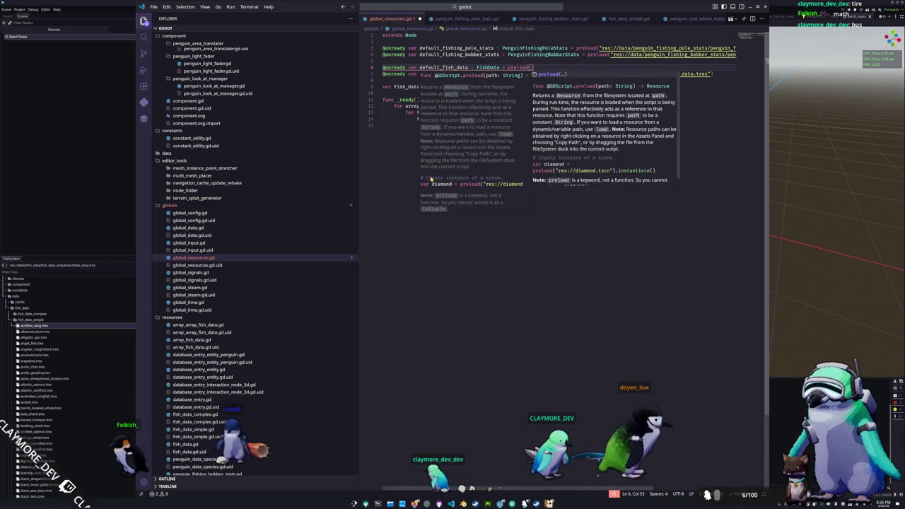
type("res://data/fish_data/fish_data_simple/achilles_tang.tres")
key("Down")
key("Home")
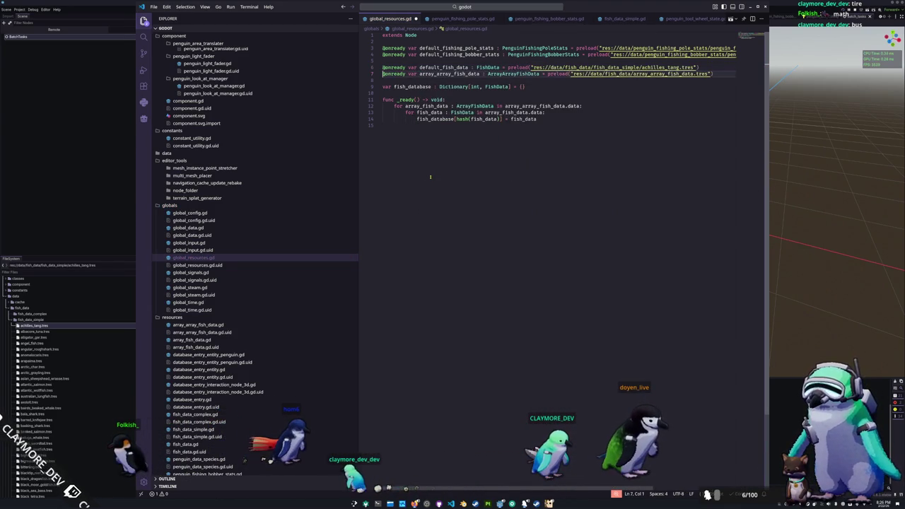
key("Down")
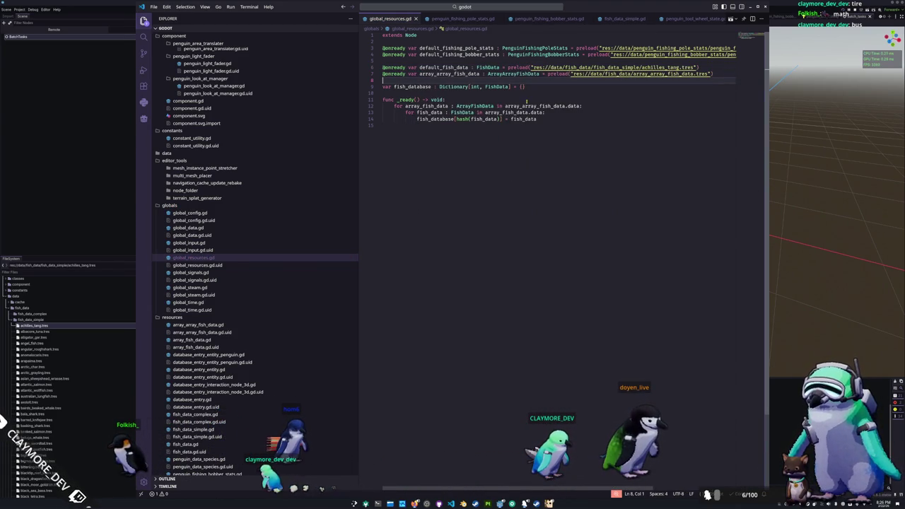
scroll(537, 20, "down", 2)
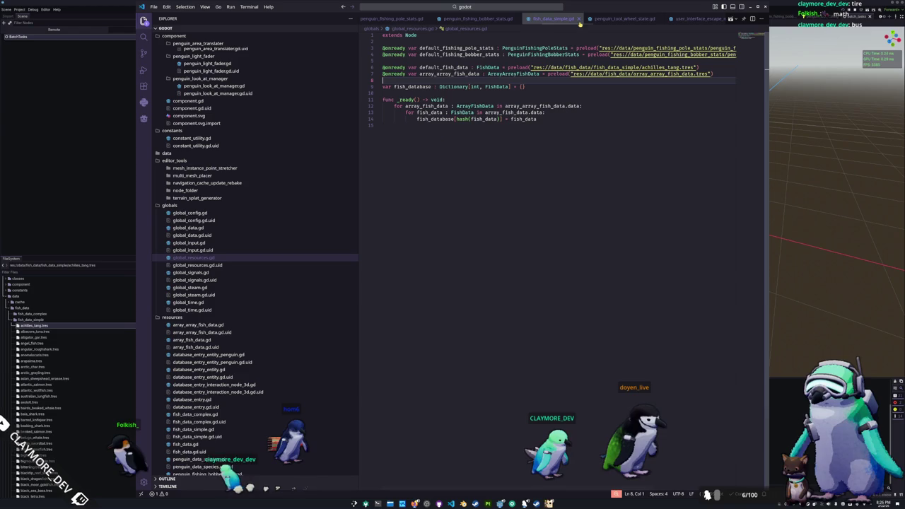
- Open penguin.gd through the quick file search
left_click(503, 9)
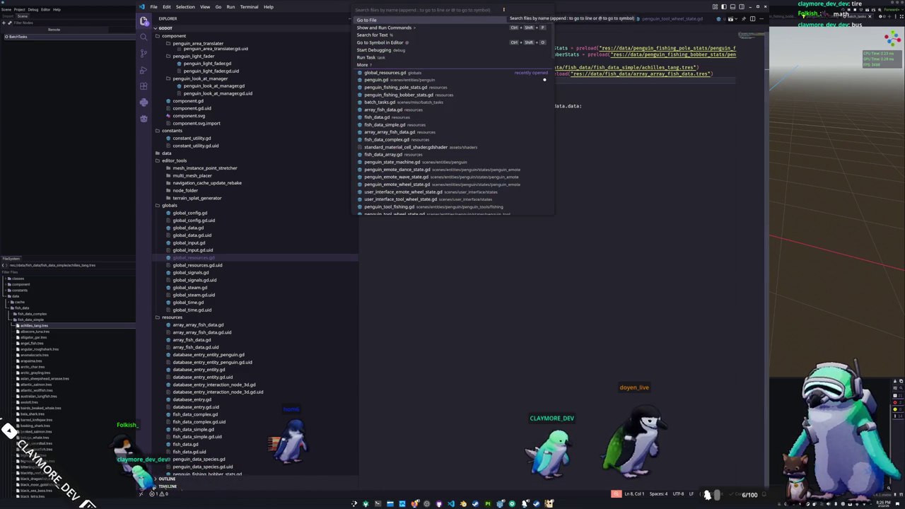
type("penguin")
key("Return")
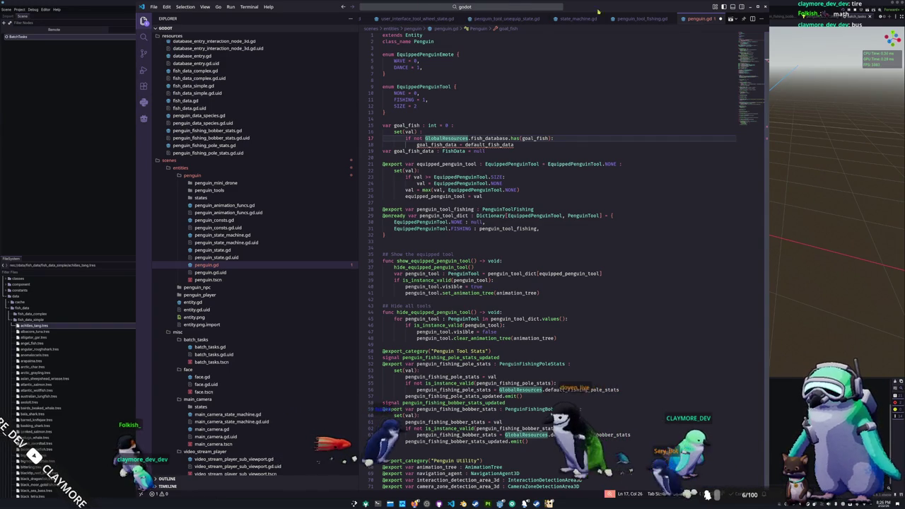
- Replace line 18's fallback value with GlobalResources.default_fish_data
left_click_drag(465, 145, 524, 148)
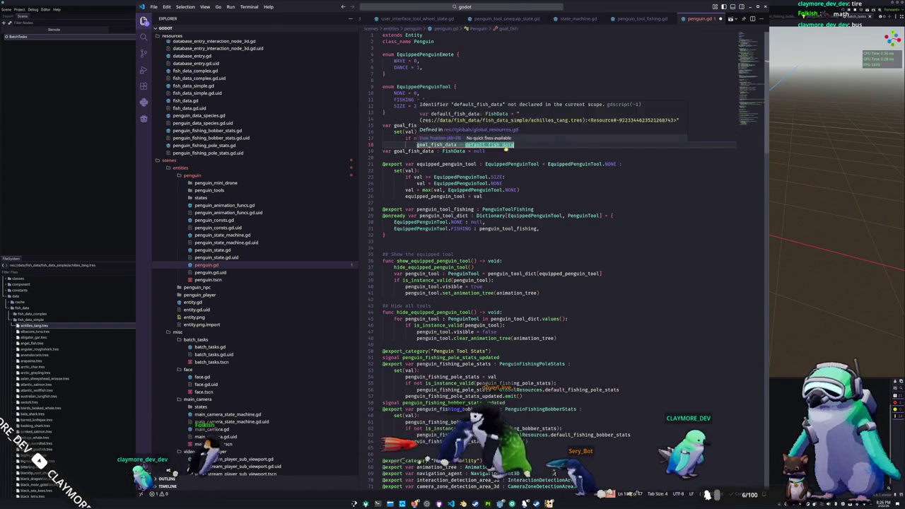
type("defa")
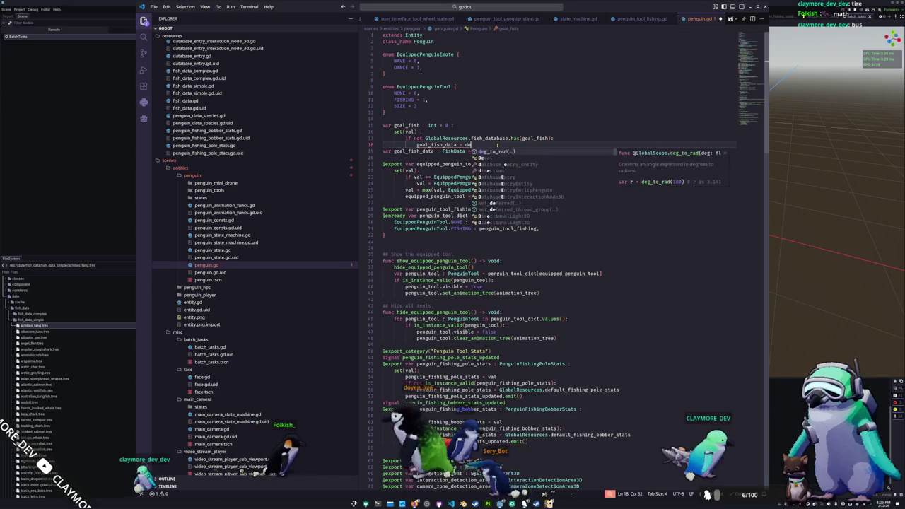
key("BackSpace")
key("BackSpace")
key("BackSpace")
type("GlobalR")
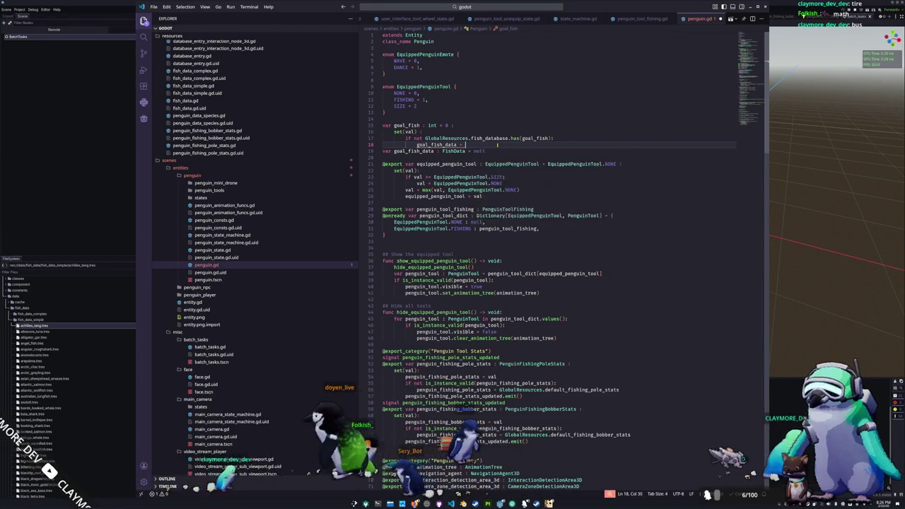
key("Return")
type(".fish_data")
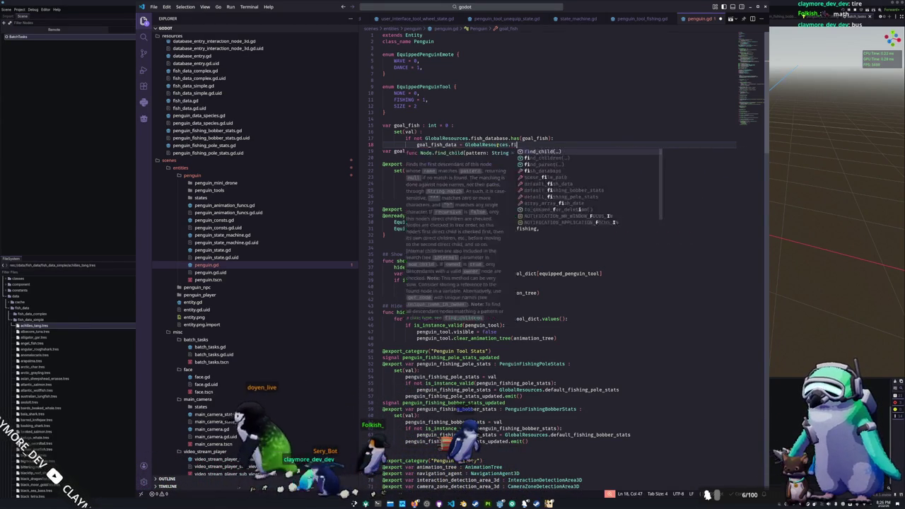
key("Down")
key("Return")
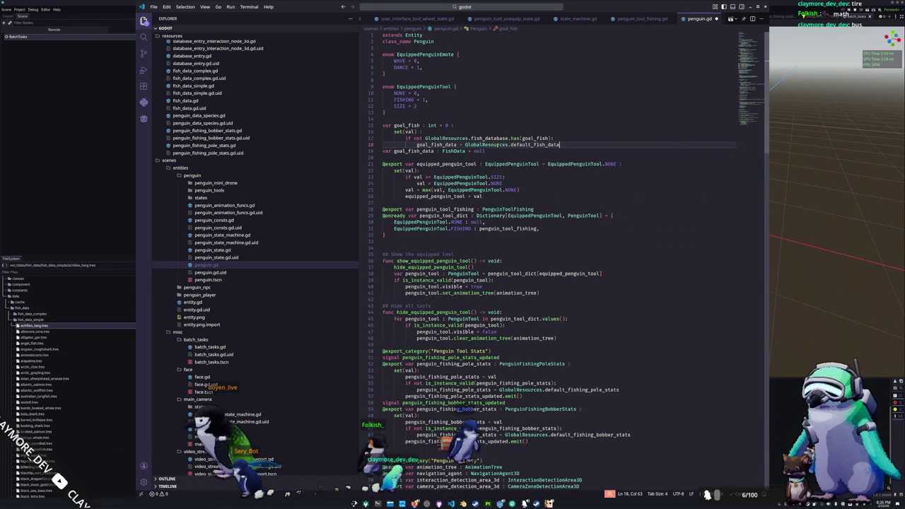
key("Down")
key("Home")
key("Return")
key("Up")
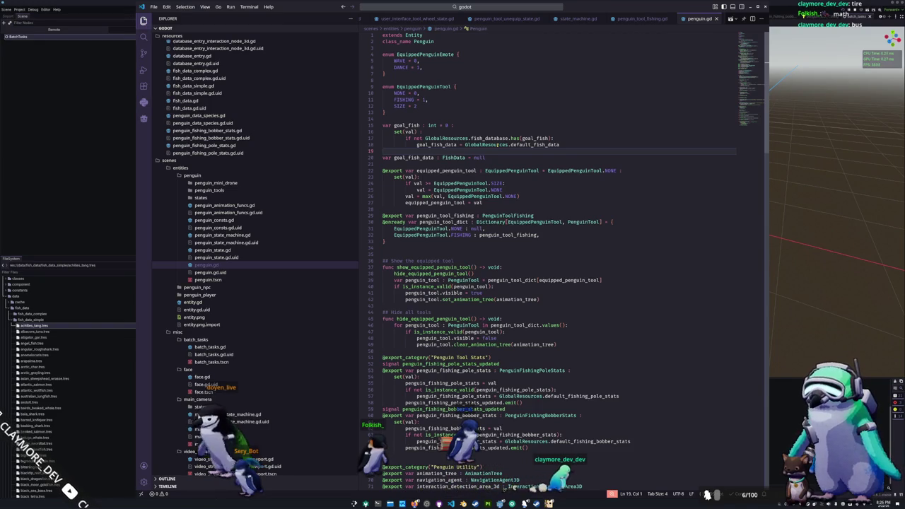
key("Delete")
key("End")
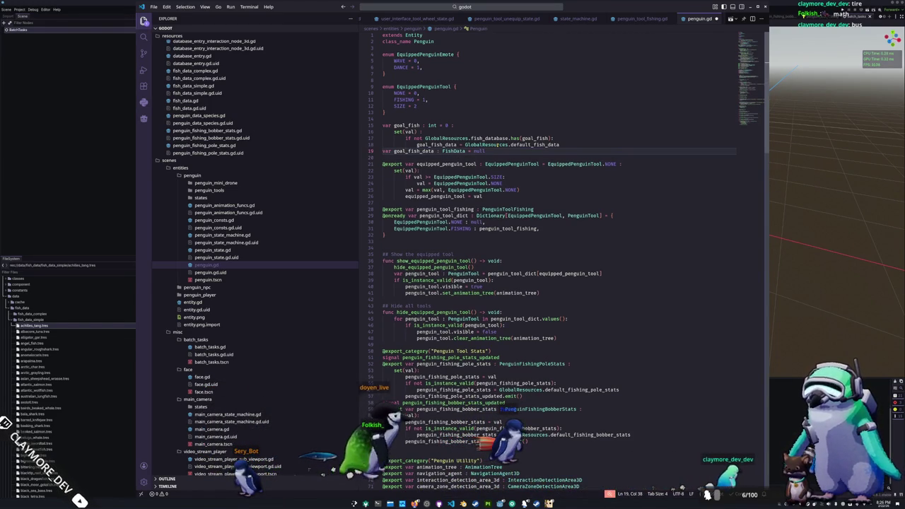
- Add a return after the fallback assignment
left_click(510, 144)
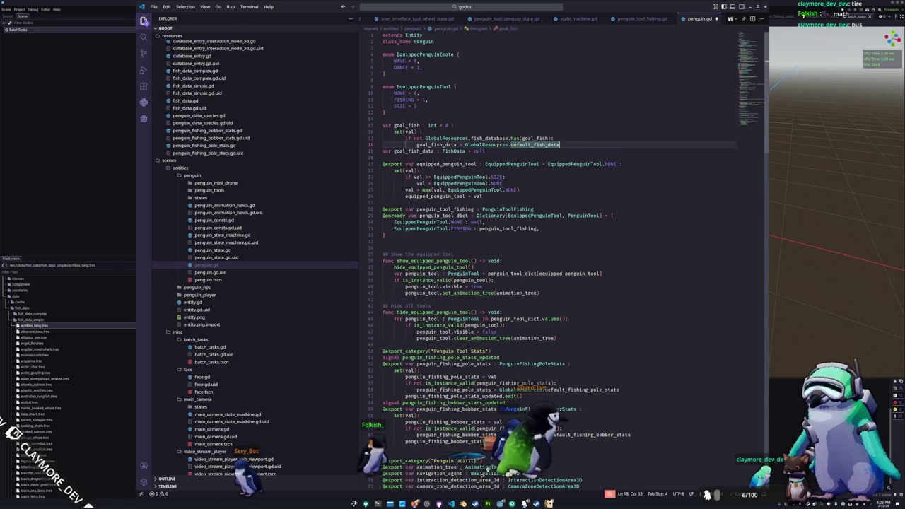
key("Return")
type("return")
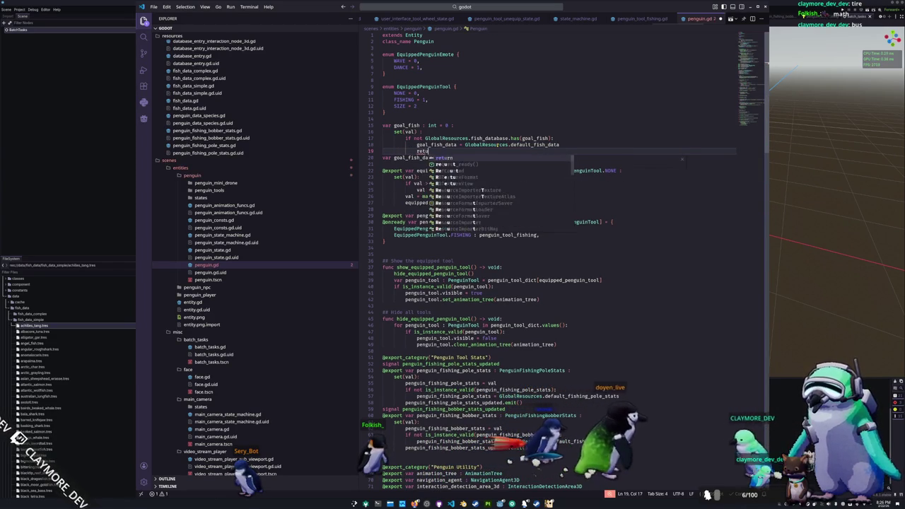
- Put goal_fish = val at the top of the goal_fish setter, dedented to setter level
left_click(497, 144)
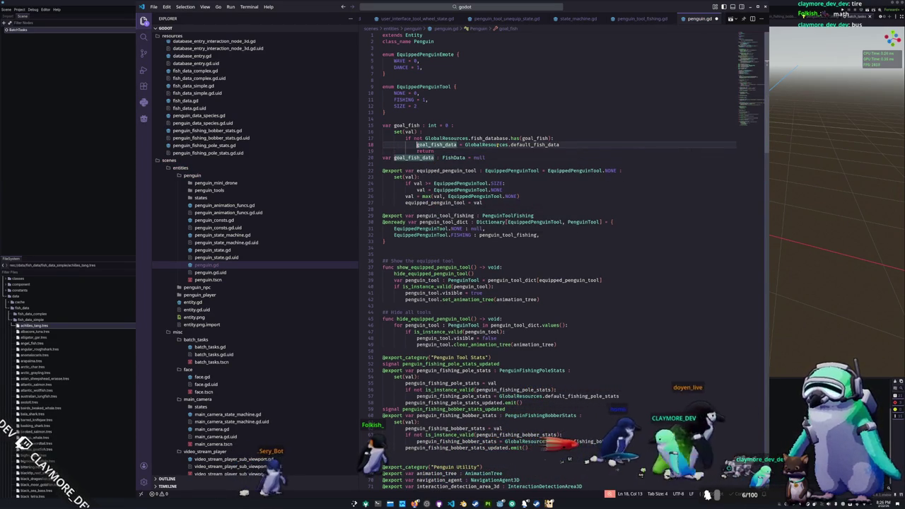
key("ctrl+shift+Return")
type("goal_fish = va")
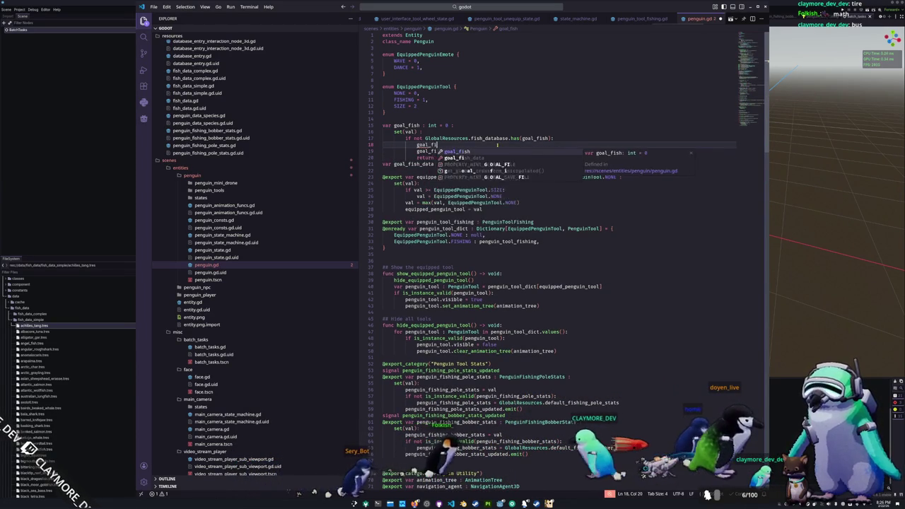
type("l")
key("Escape")
key("Down")
key("Home")
key("Home")
key("Up")
key("Up")
key("Return")
key("Down")
key("alt+Up")
key("alt+Up")
key("shift+Tab")
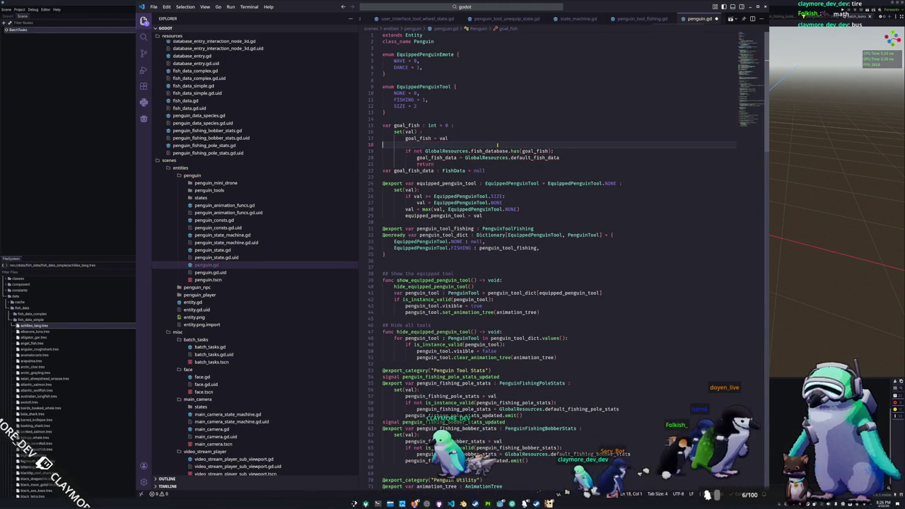
- Add goal_fish_data = GlobalResources.fish_database[goal_fish] below the return in the setter
key("Down")
key("alt+Down")
key("alt+Down")
key("alt+Down")
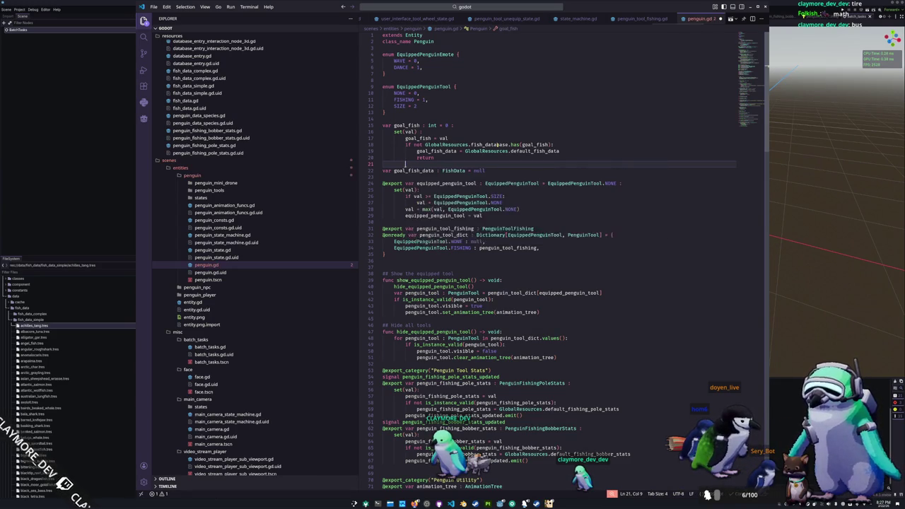
type("goal_fish_d")
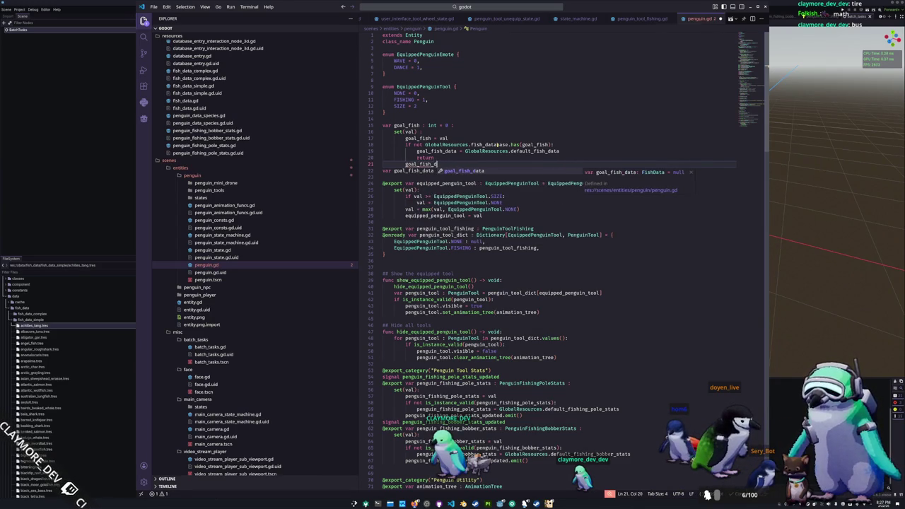
type("ata = GlobalResource")
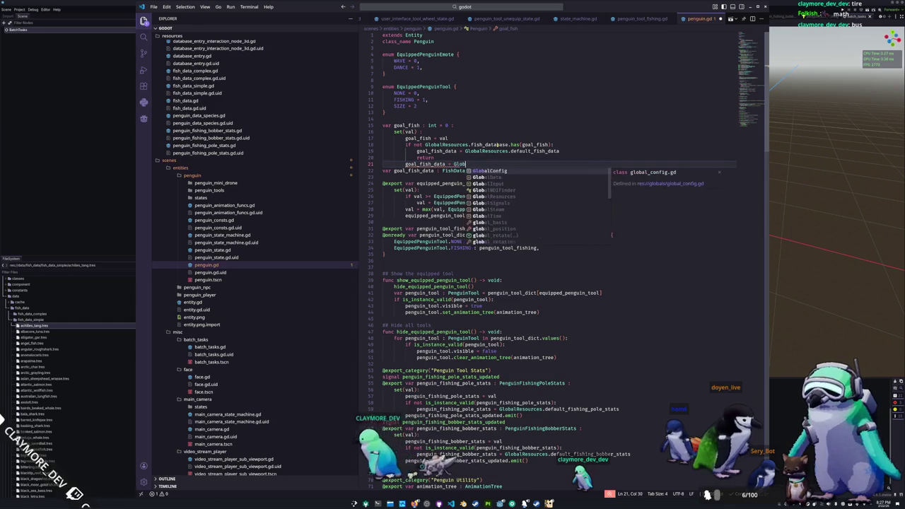
type("s")
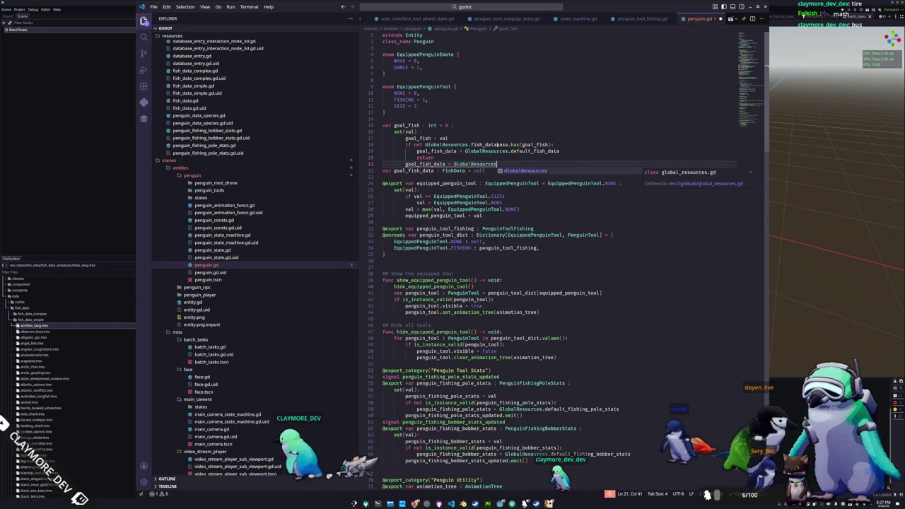
type(".fish_dat")
key("Return")
type("oal_fish")
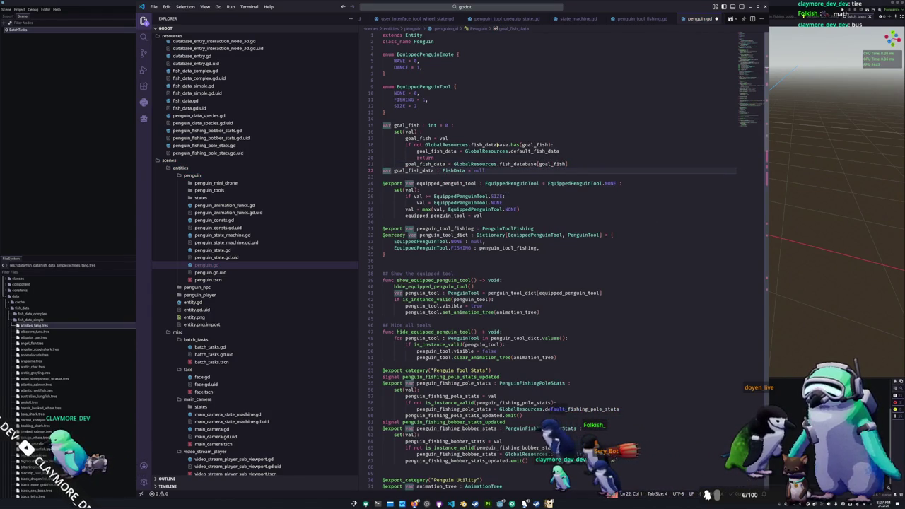
key("Down")
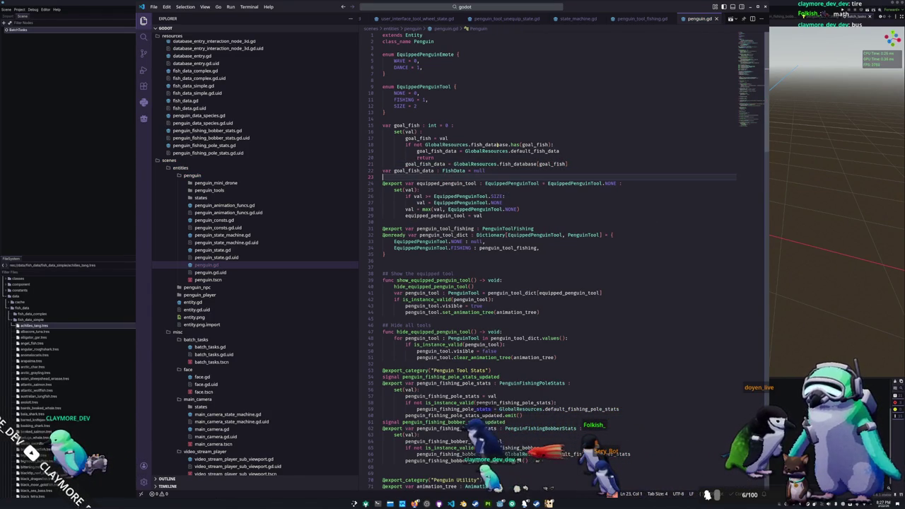
mouse_move(495, 183)
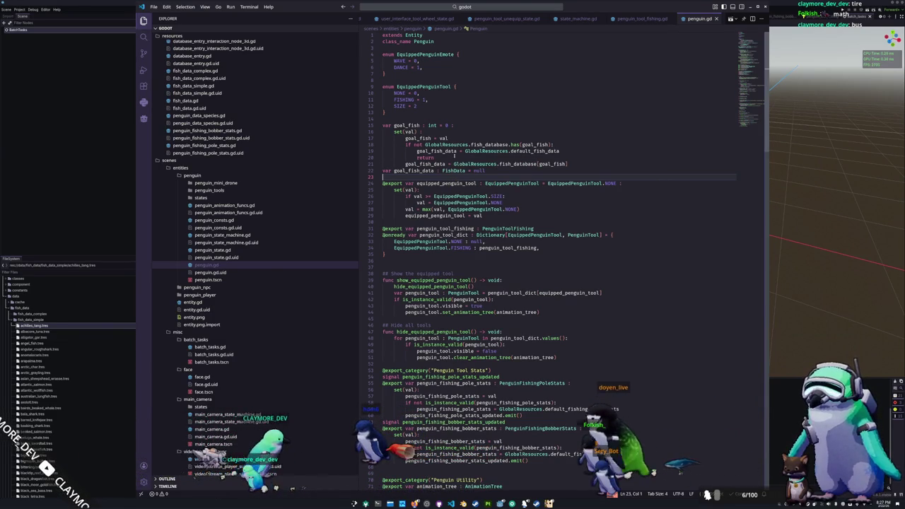
- Open global_data.gd via the quick file search
key("ctrl+p")
type("global")
key("Return")
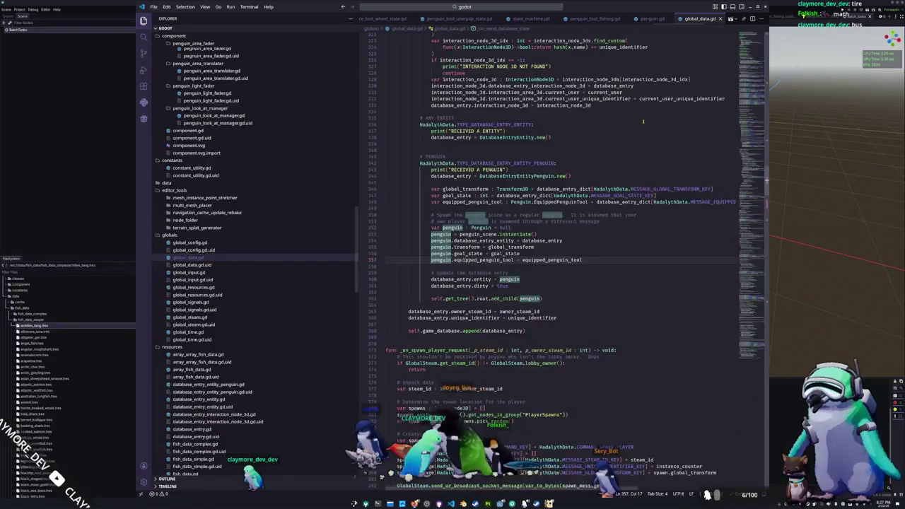
- Add penguin.goal_fish = goal_fish to the penguin spawn block
left_click(564, 264)
key("Return")
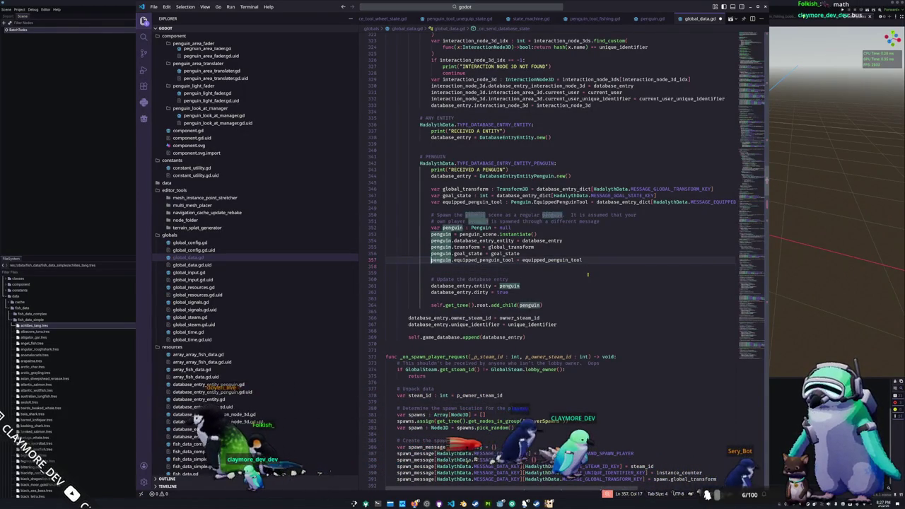
key("Up")
key("ctrl+shift+Return")
type("penguin")
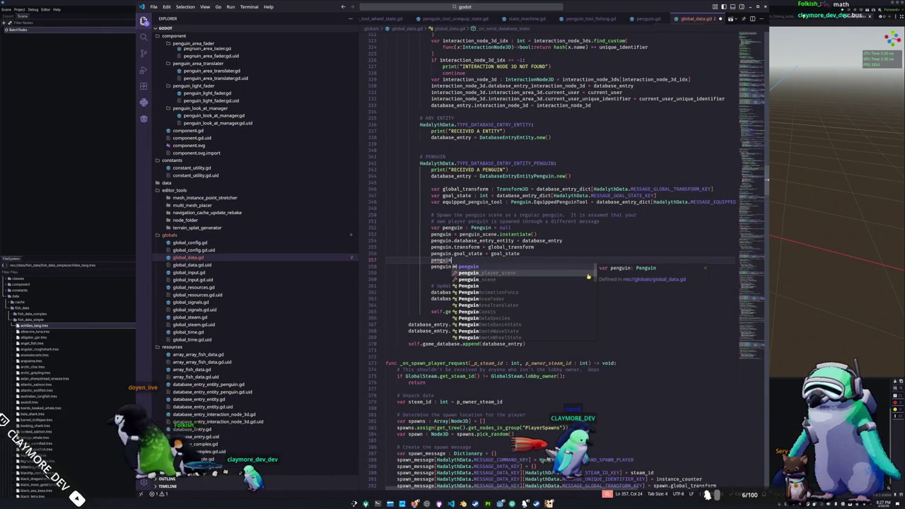
type(".goal_fish =")
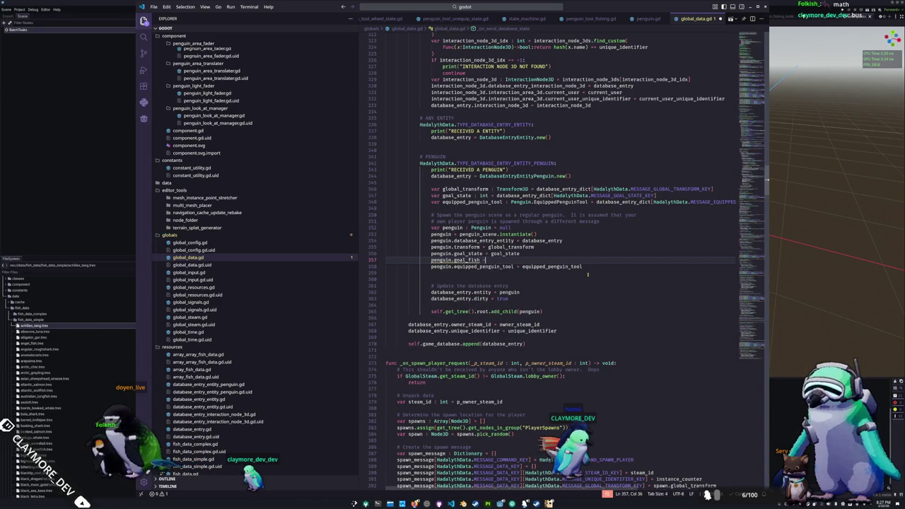
type(" goal_fish")
- Declare var goal_fish : int = database_entry_dict[HadalythData.MESSAGE_GOAL_FISH_KEY] above the equipped tool variable
key("Up")
key("Up")
key("Up")
key("Up")
key("Return")
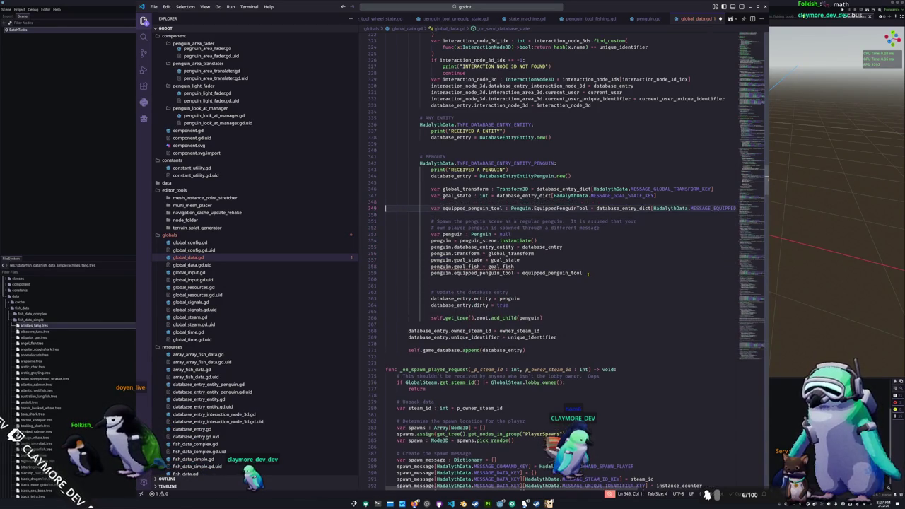
type("var goal_fish : int = d")
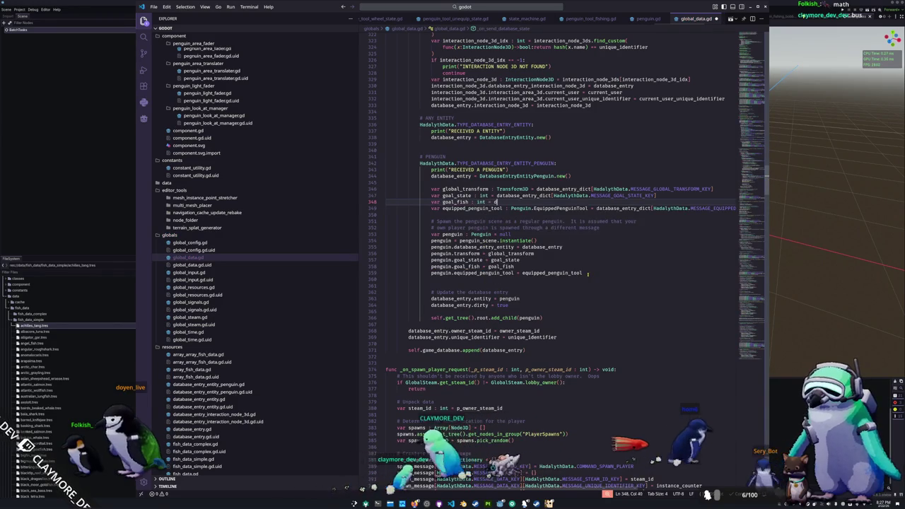
type("ata.")
key("Down")
key("Return")
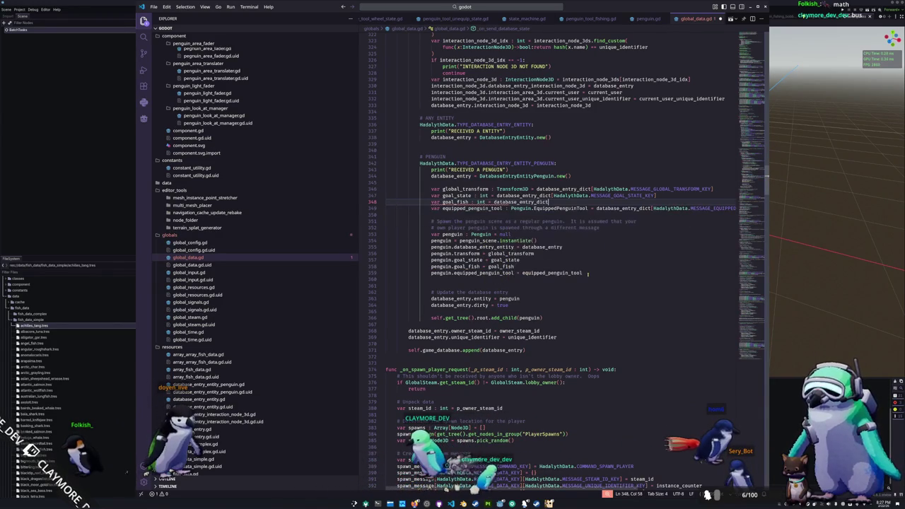
type("HadalythD")
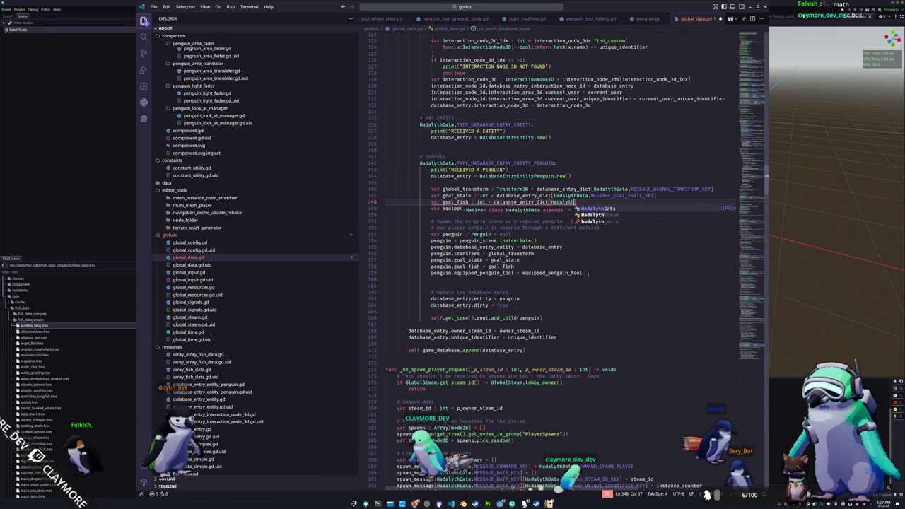
type("ata.")
type("SAGE_")
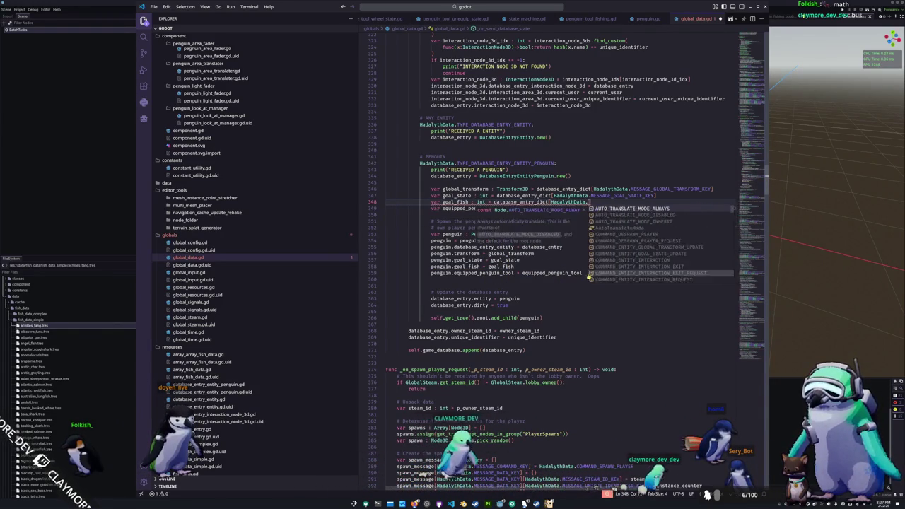
type("GOAL_FISH_KEY")
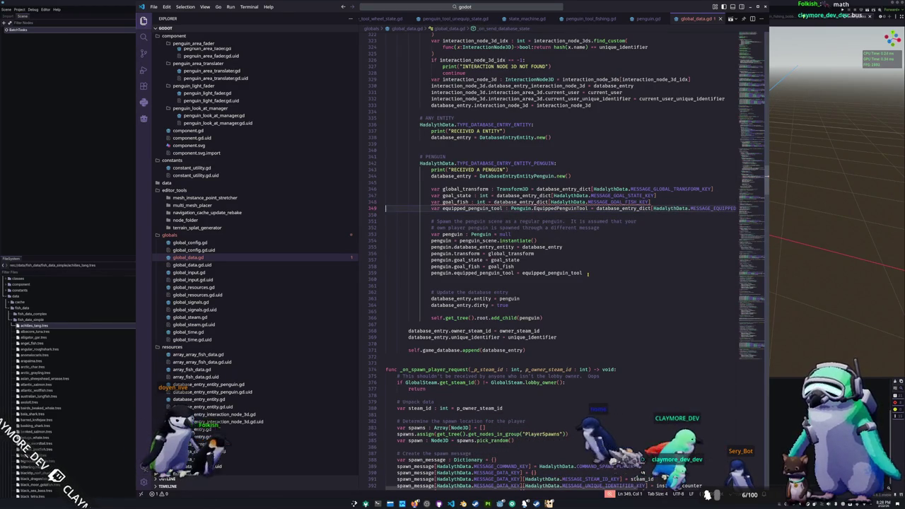
scroll(458, 288, "down", 3)
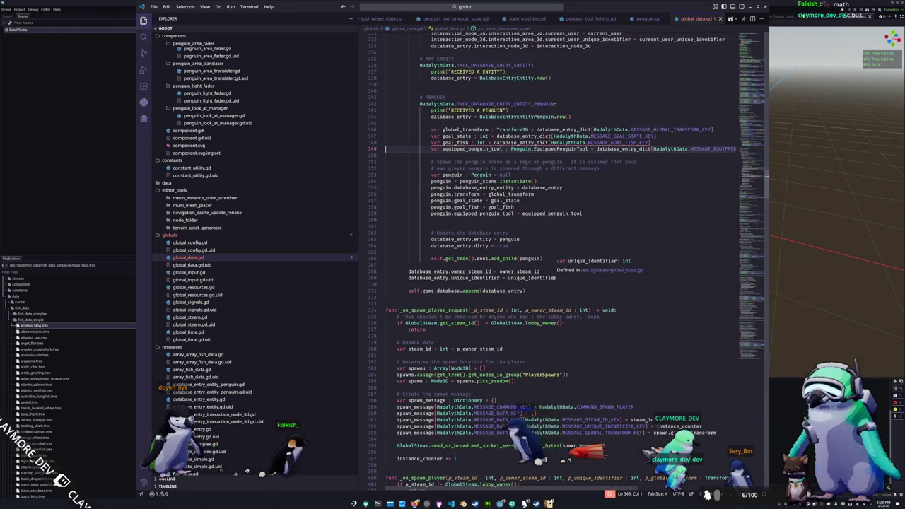
scroll(431, 297, "up", 7)
key("shift+Up")
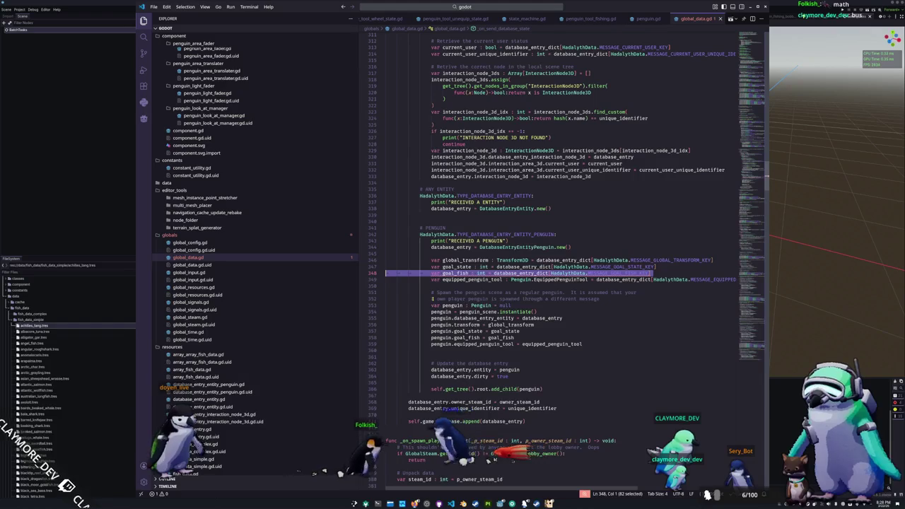
scroll(424, 287, "up", 19)
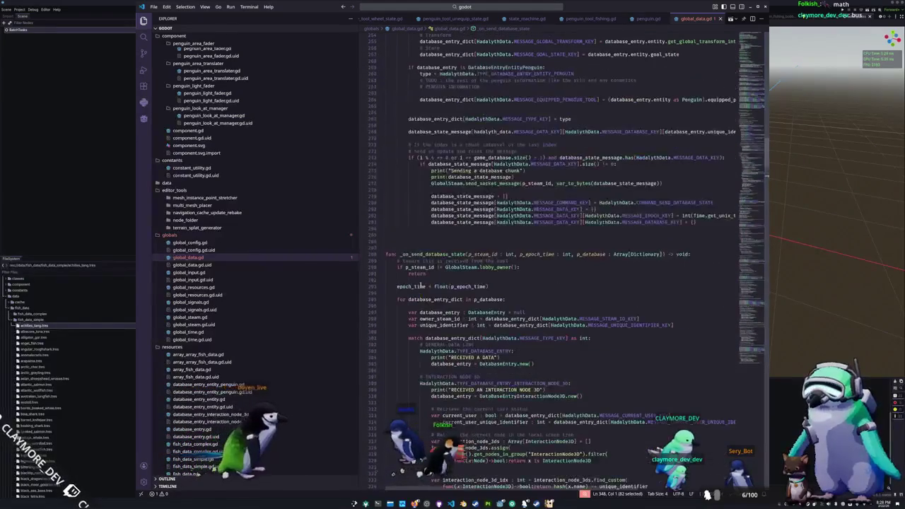
- In the penguin branch, set database_entry_dict[MESSAGE_GOAL_FISH_KEY] to (database_entry.entity as Penguin).goal_fish
scroll(420, 284, "up", 7)
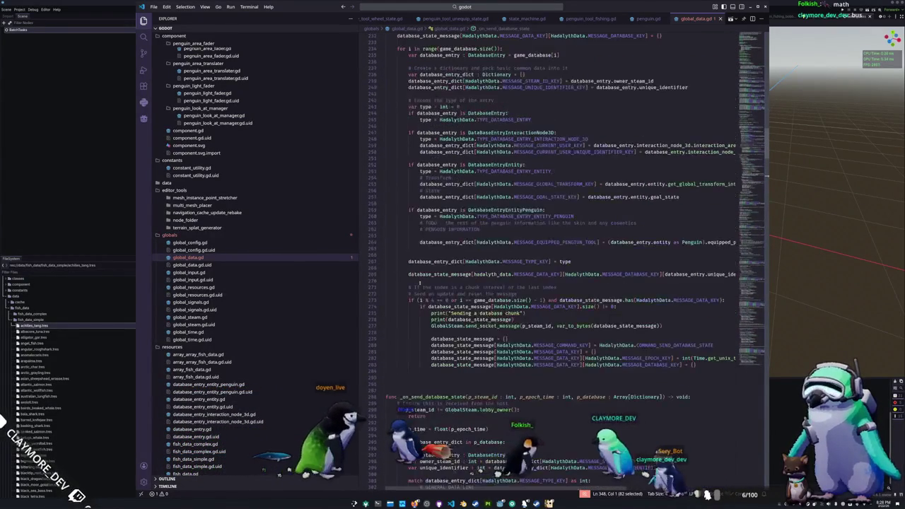
left_click(437, 238)
type("var goal_fish : int = database_entry_dict[HadalythData.MESSAGE_GOAL_FISH_KEY]")
key("Return")
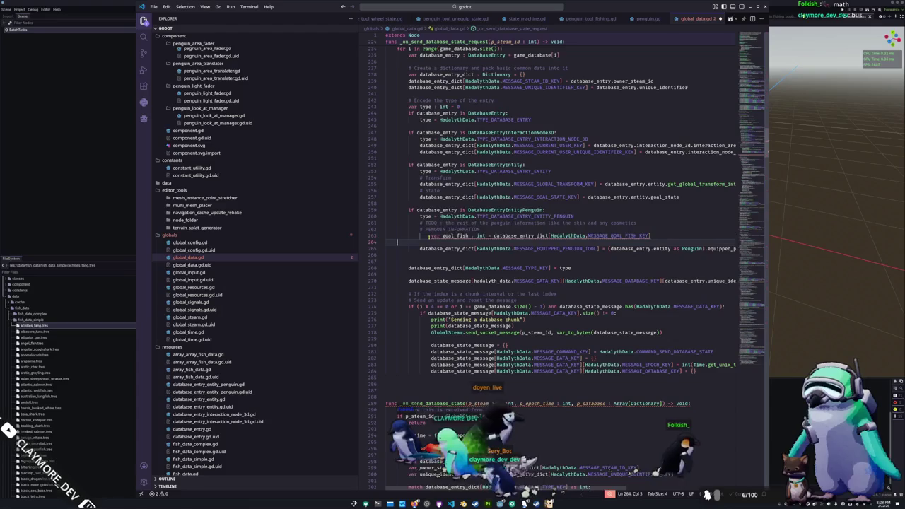
key("Tab")
key("Tab")
type("database_entry_dict")
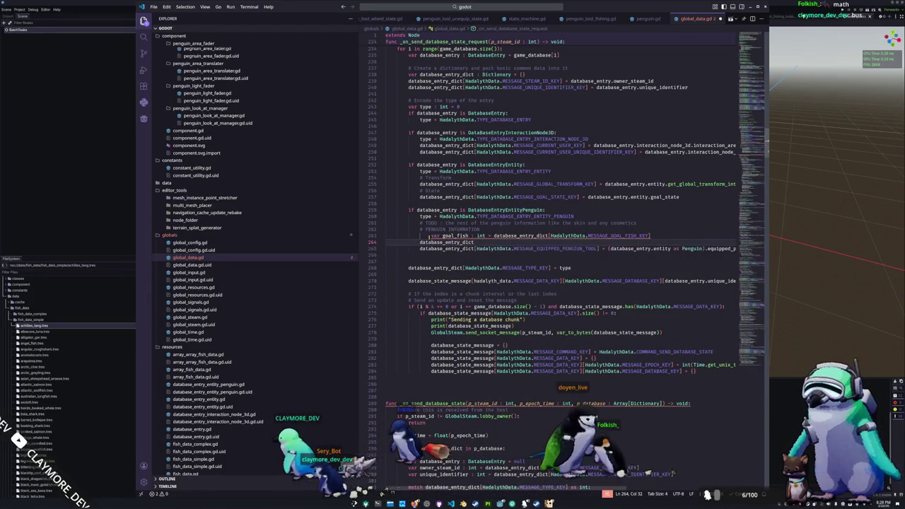
type("[HadalythD")
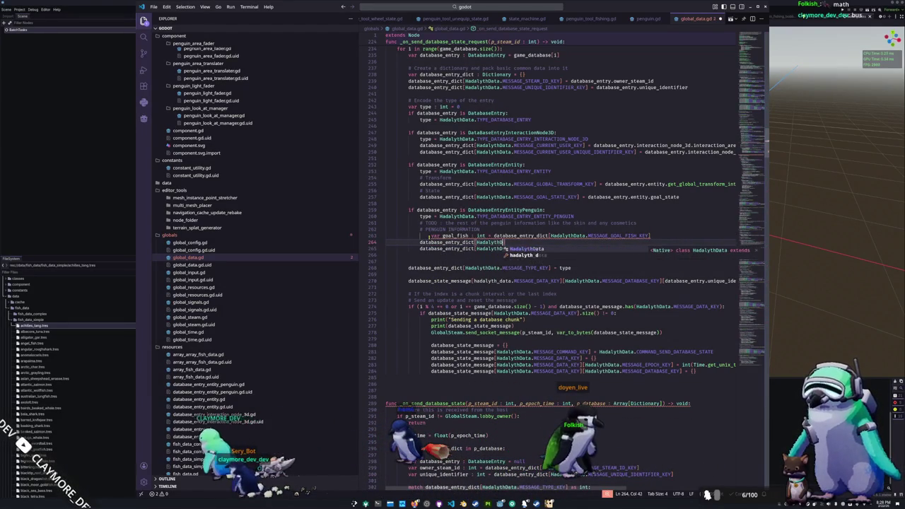
type("ata.")
type("MESSAGE")
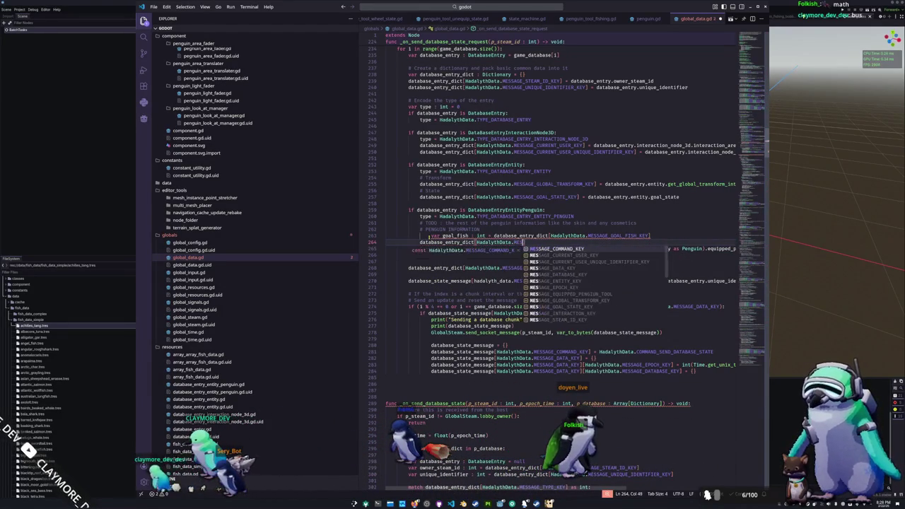
type("_GOAL_FISH_KEY] = ")
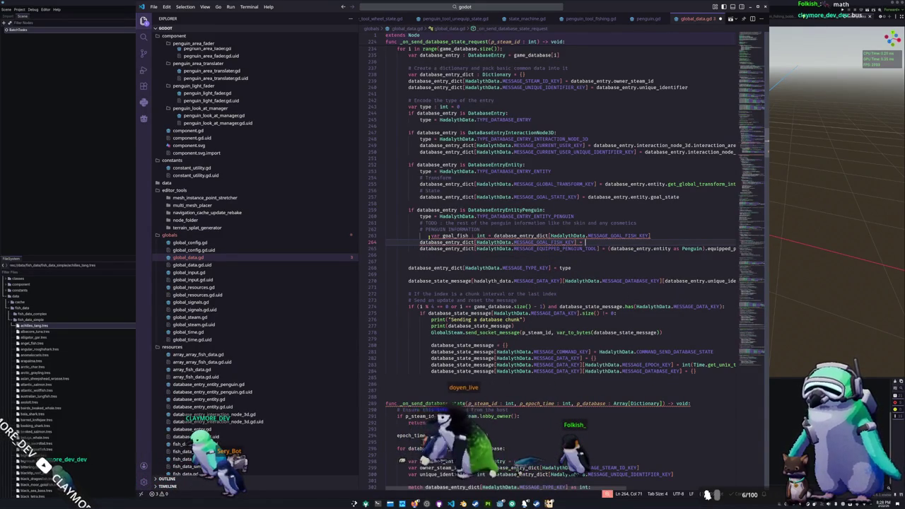
type("database_entry")
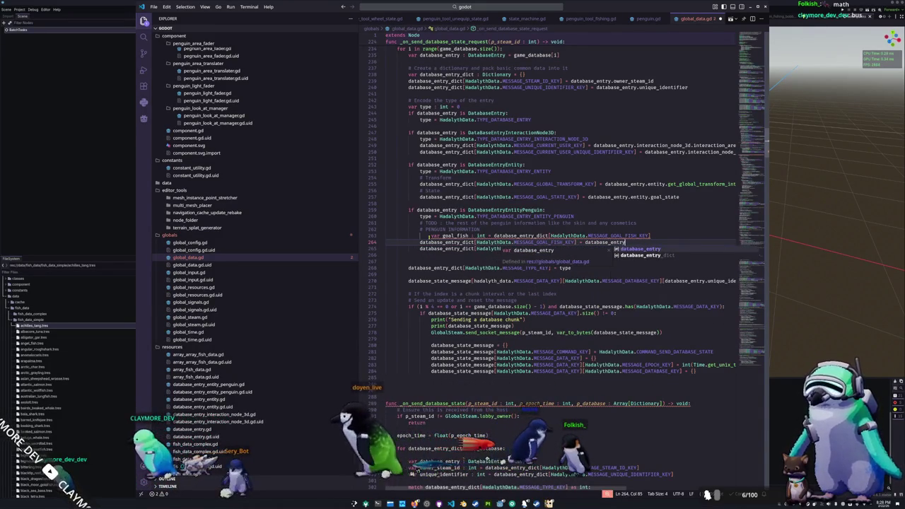
key("Return")
key("ctrl+shift+Left")
type("(")
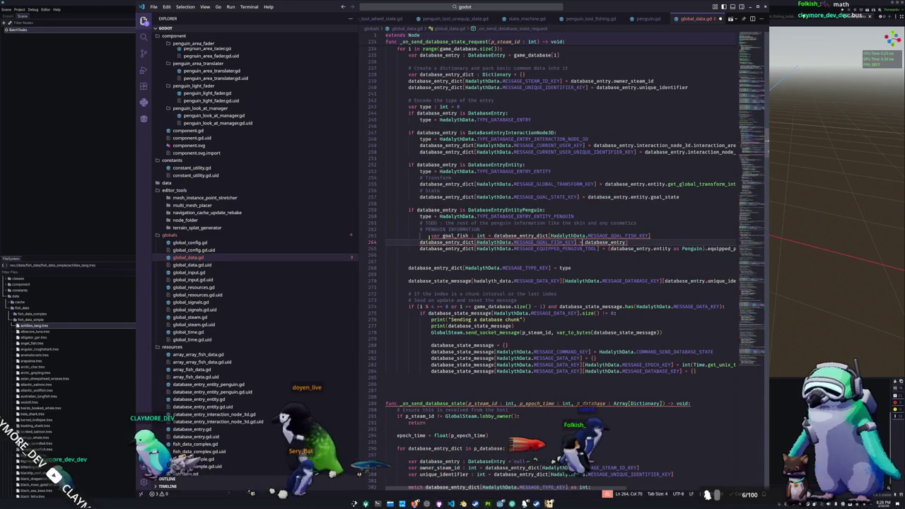
key("ctrl+Right")
type(".e")
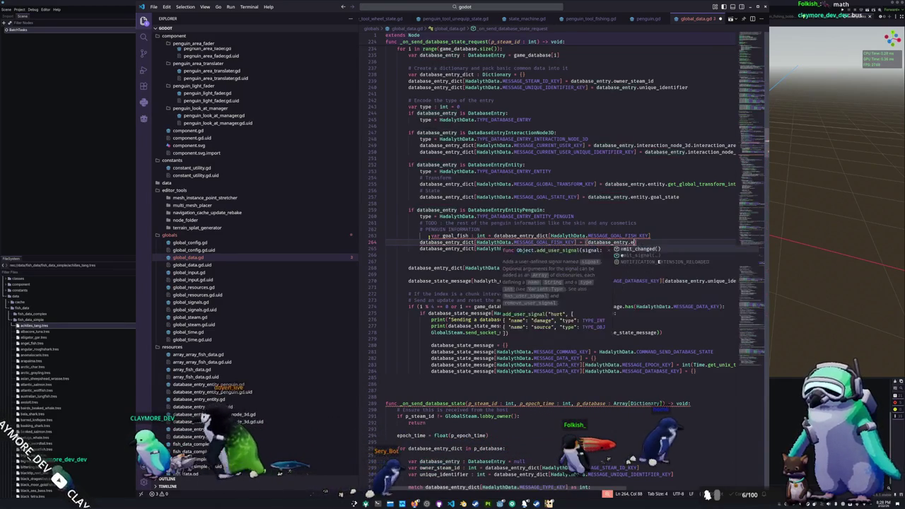
type("ntity as Penguin).goal")
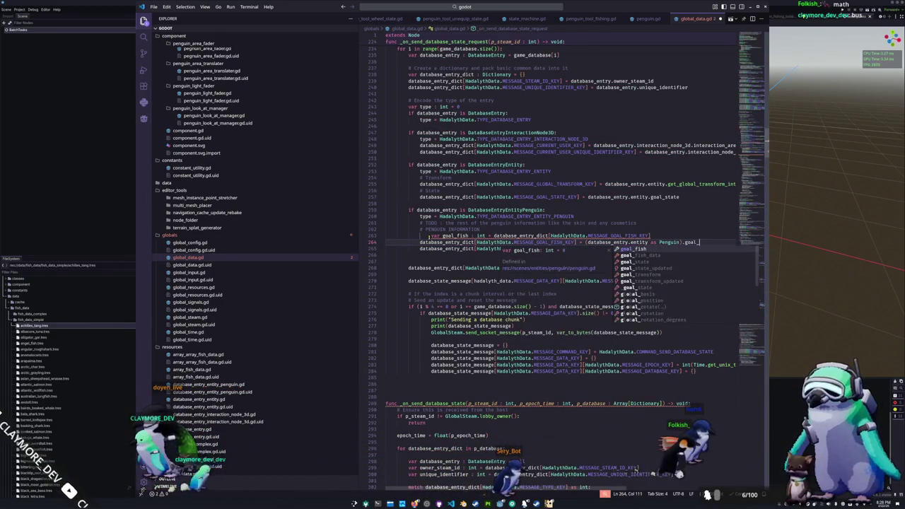
type("_fish")
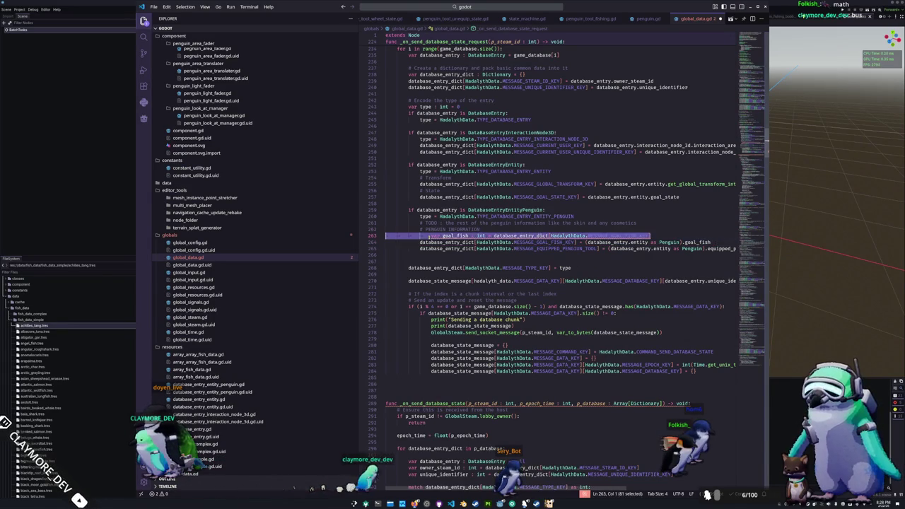
- Delete the leftover goal_fish variable line and select the MESSAGE_GOAL_FISH_KEY name
key("Delete")
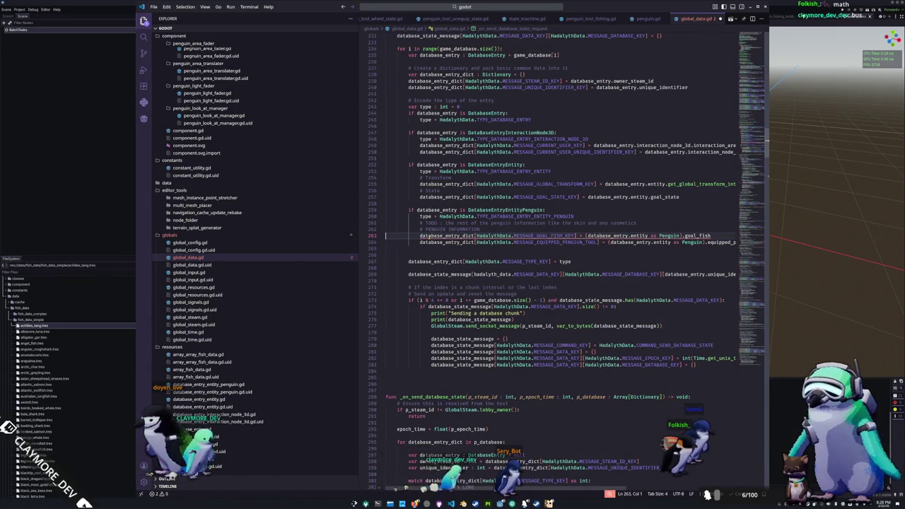
left_click(386, 235)
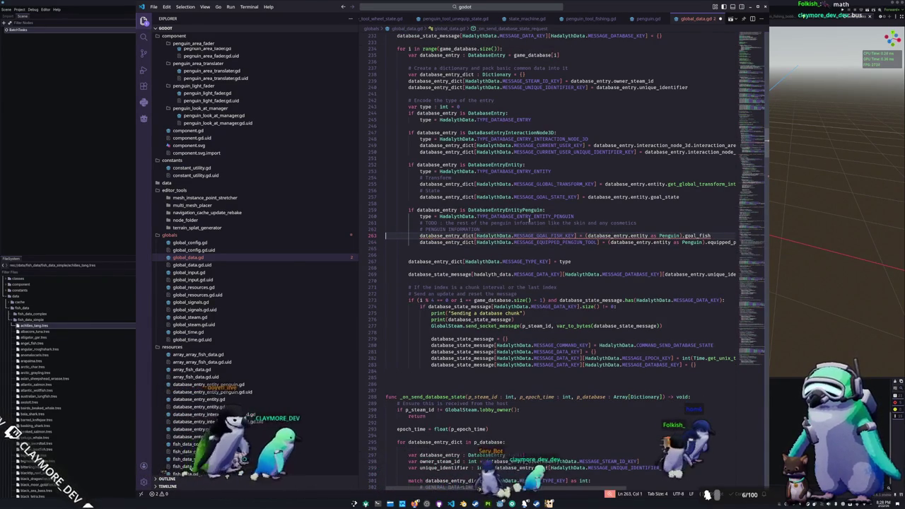
double_click(545, 236)
- Add a '# Send a goal fish update' comment after send_entity_interaction_exit_request
scroll(407, 249, "up", 5)
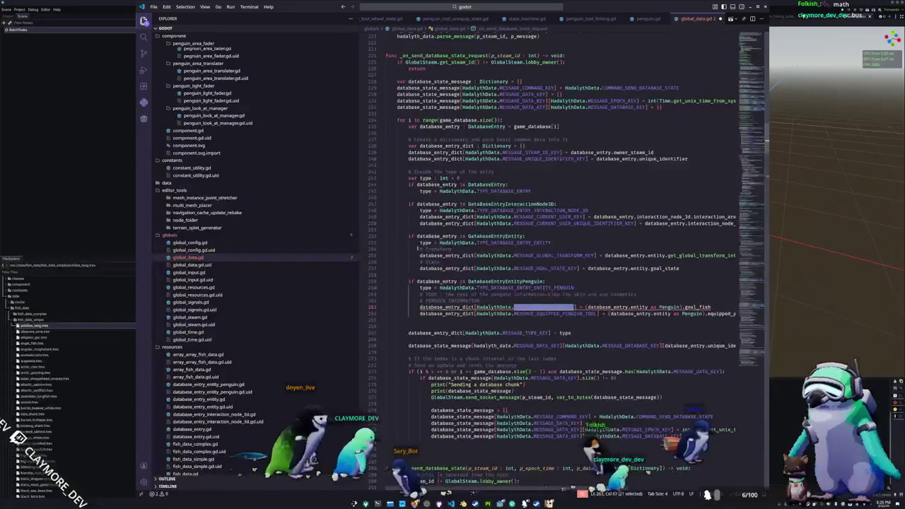
scroll(406, 250, "up", 8)
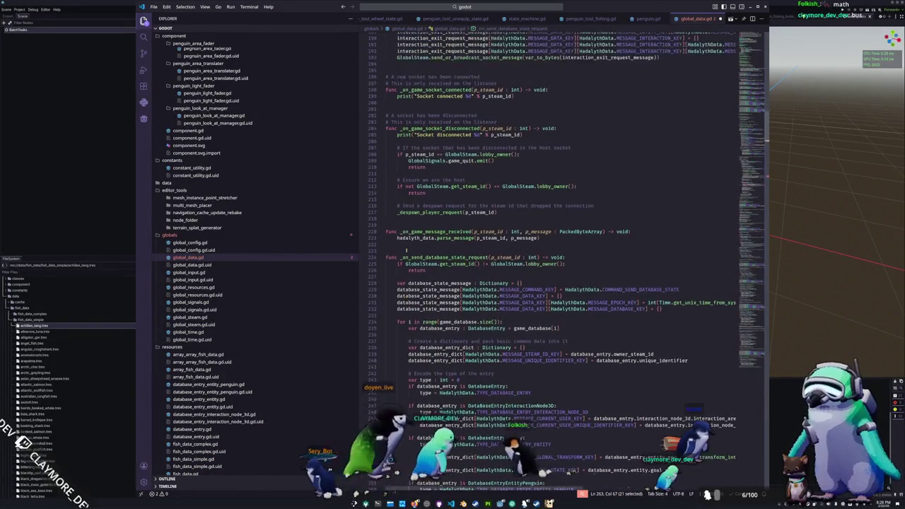
scroll(407, 249, "up", 12)
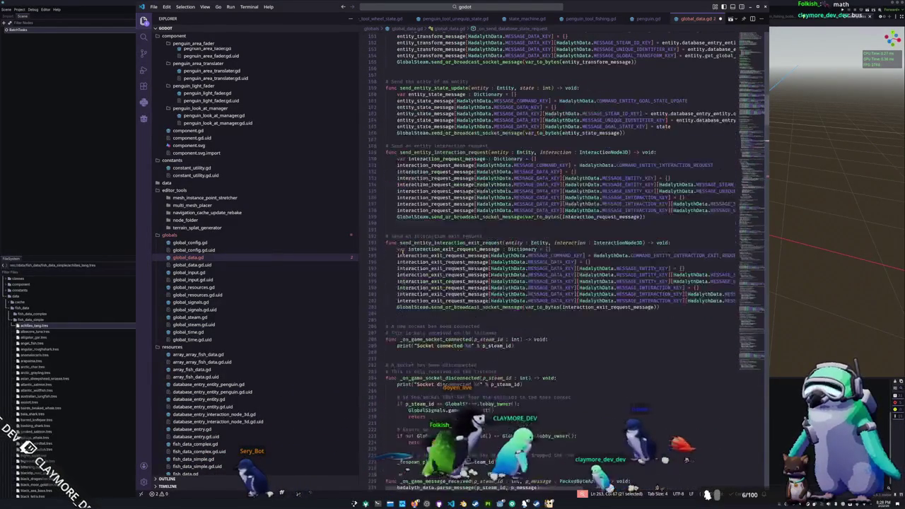
scroll(400, 255, "up", 3)
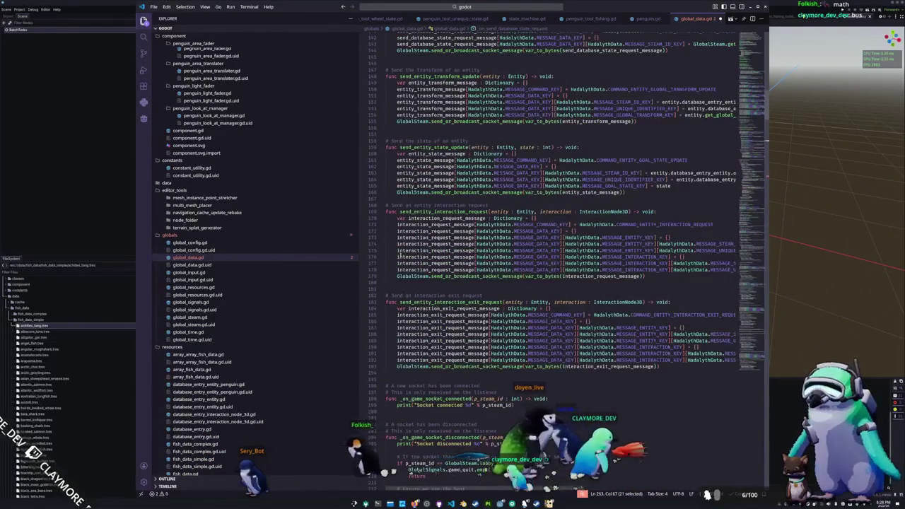
scroll(393, 261, "up", 3)
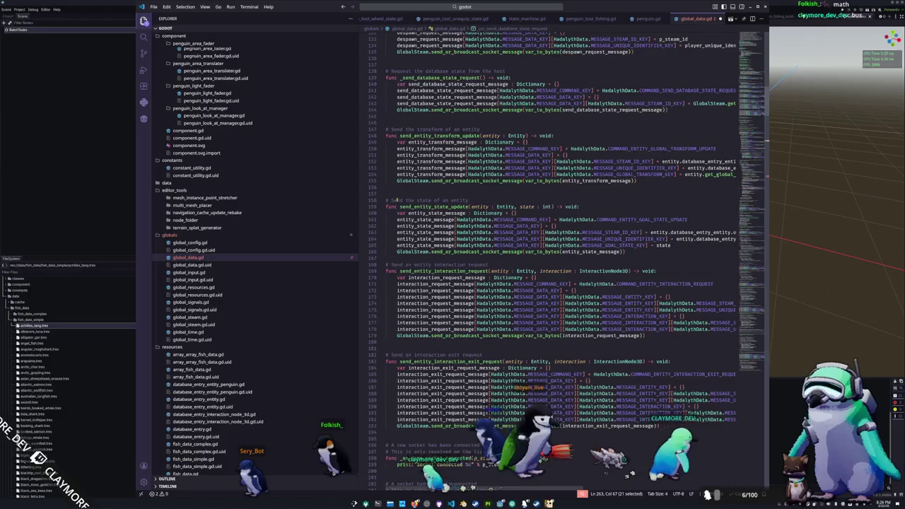
scroll(397, 193, "down", 7)
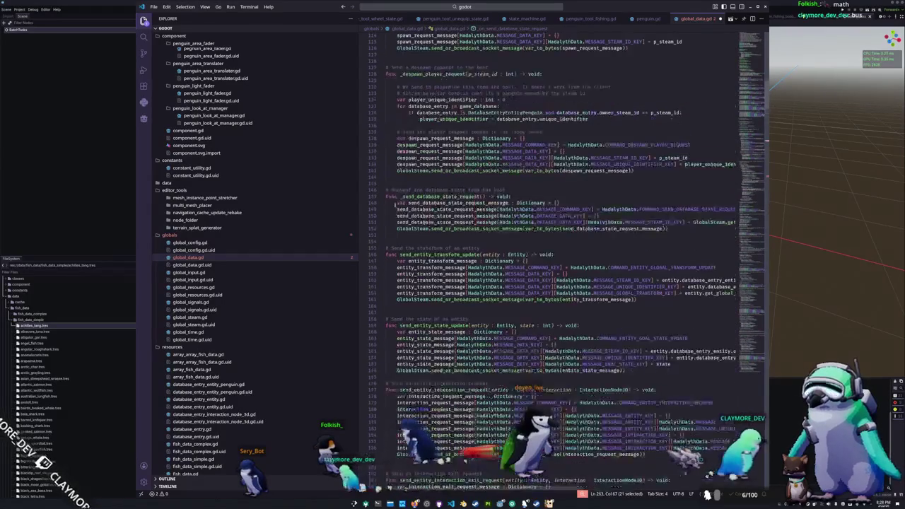
key("Return")
key("Return")
type("# Send a goal fish update")
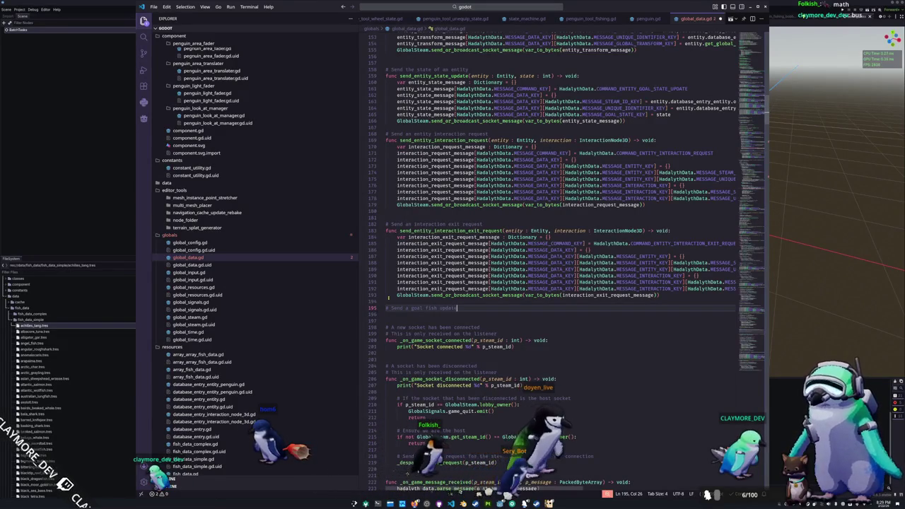
key("Return")
- Start a send_goal_fish function taking penguin : Penguin and goal_fish : int, with a pass body
type("func send")
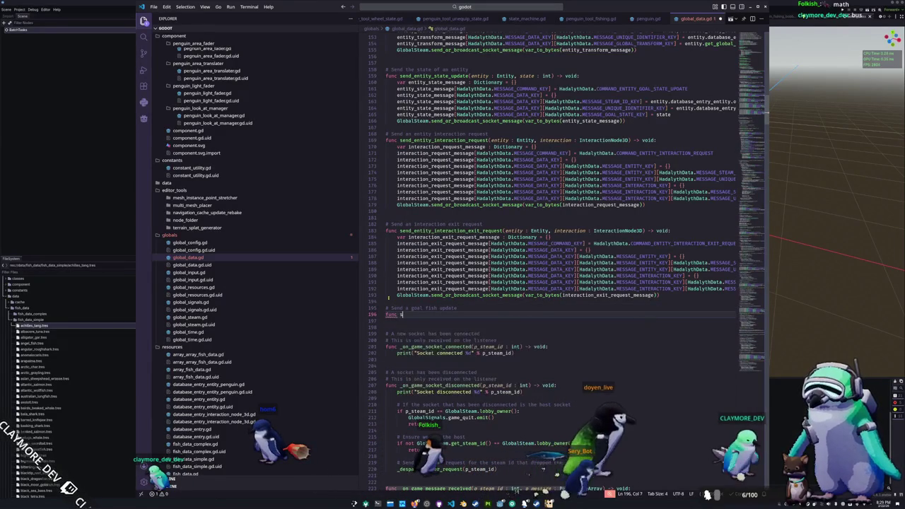
type("_goal_fish_update")
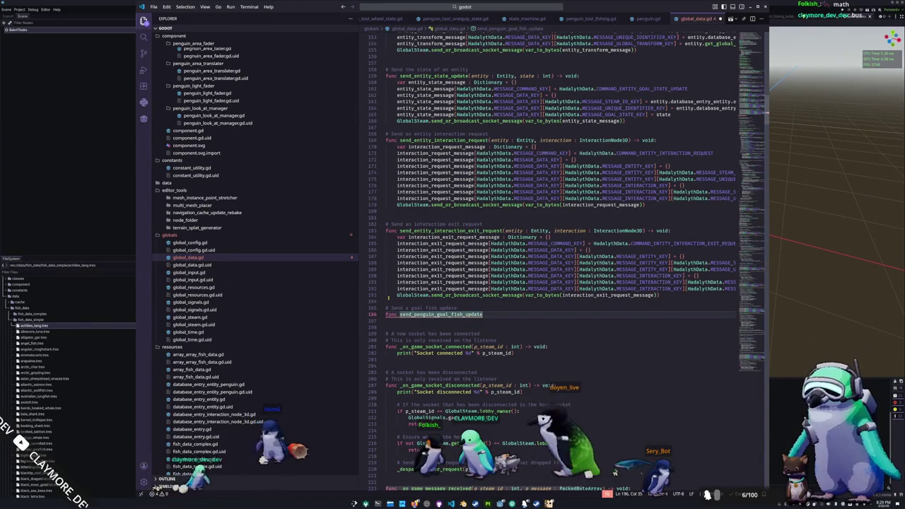
type("(e")
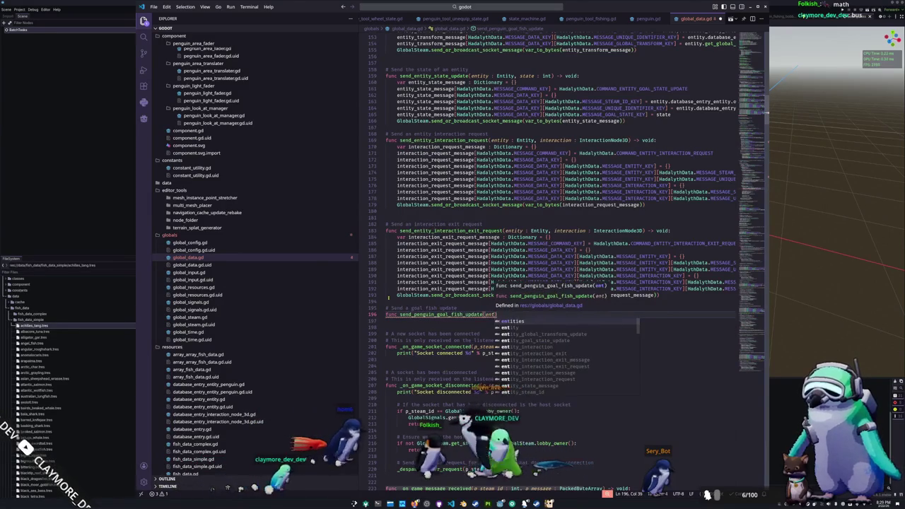
key("BackSpace")
type("penguin : P")
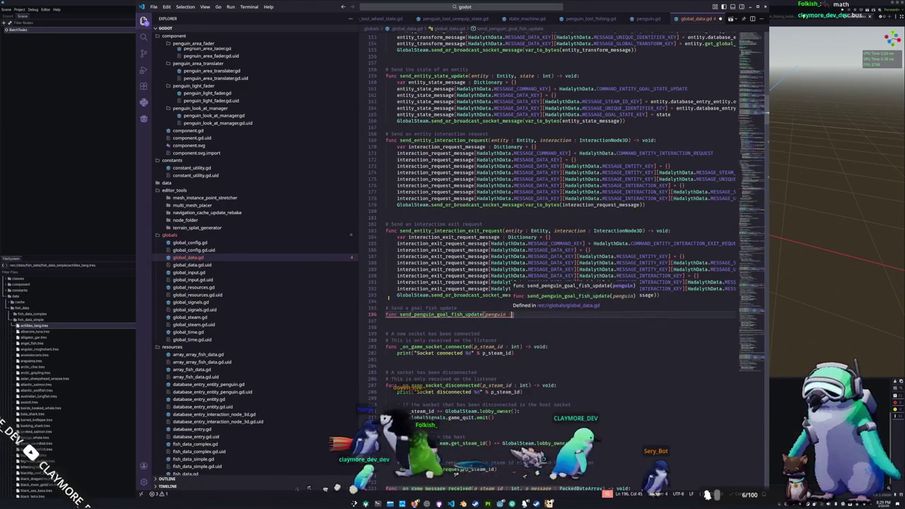
type("enguin")
type(") ")
type("id:")
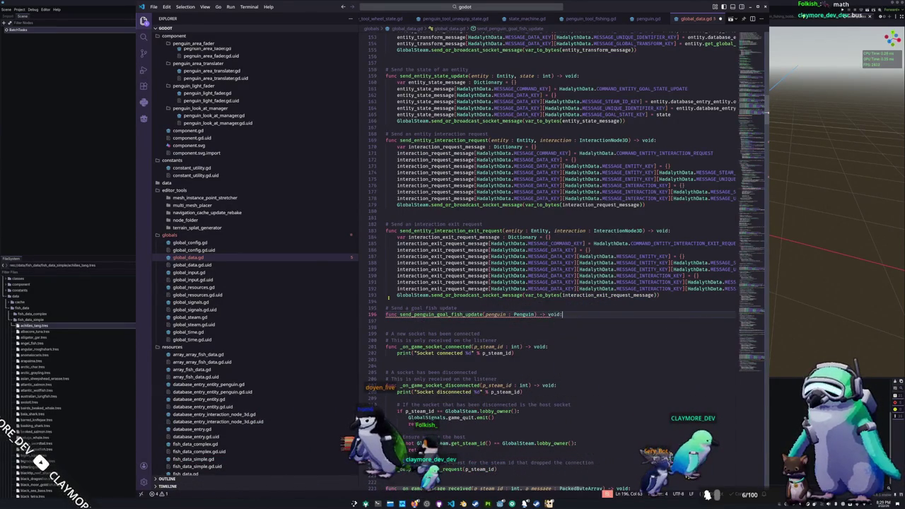
type(" goal_fish :int")
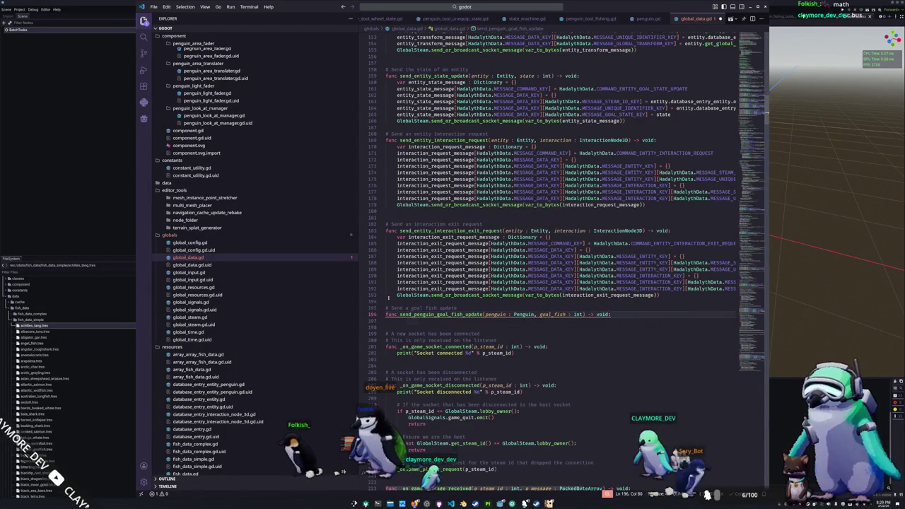
key("Return")
type("pass")
key("ctrl+shift+Return")
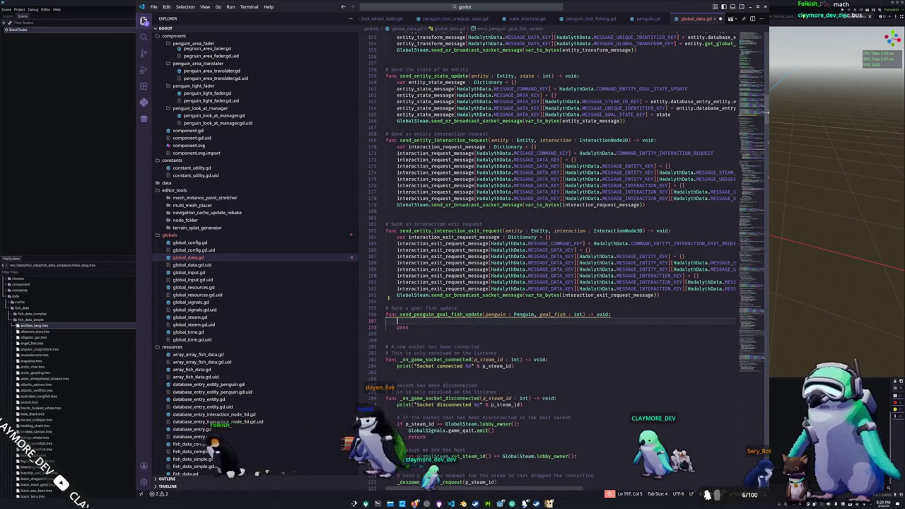
key("ctrl+shift+Return")
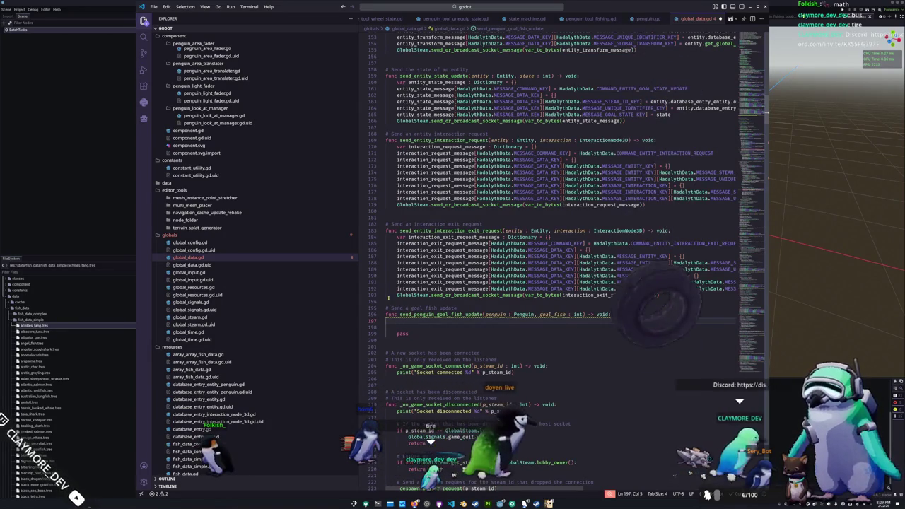
- Declare a penguin goal-fish message Dictionary variable in the function body
type("v")
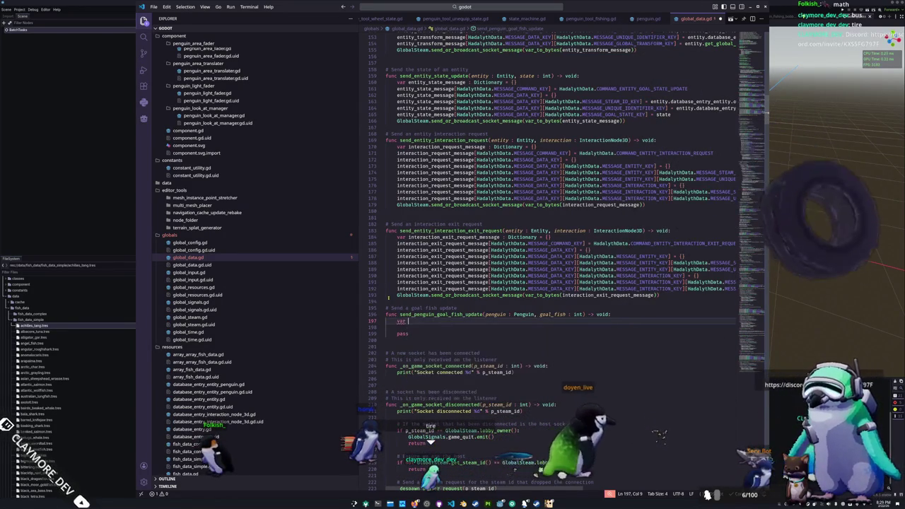
type("ar goal_fish")
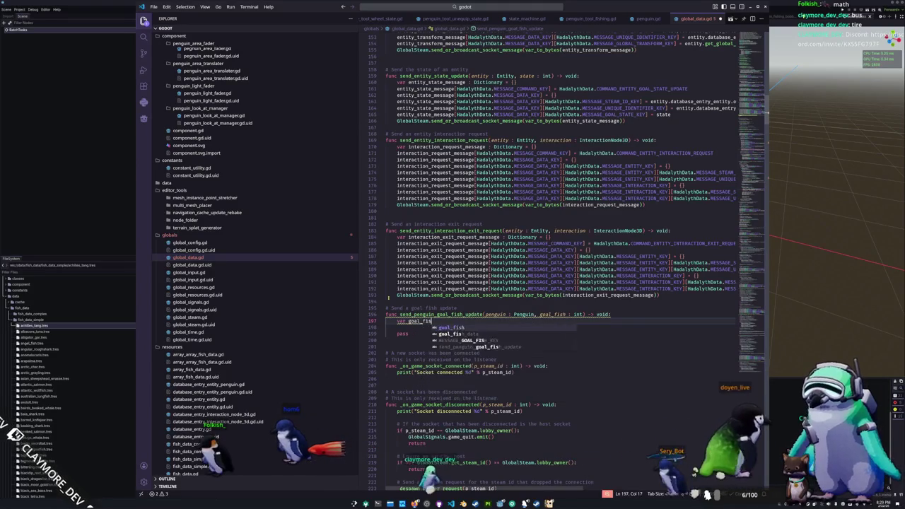
type("_upda")
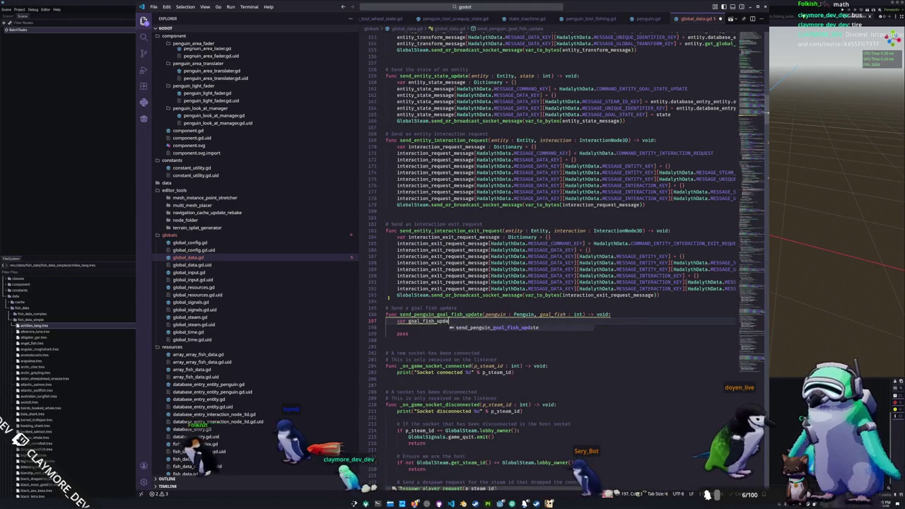
type("te_message")
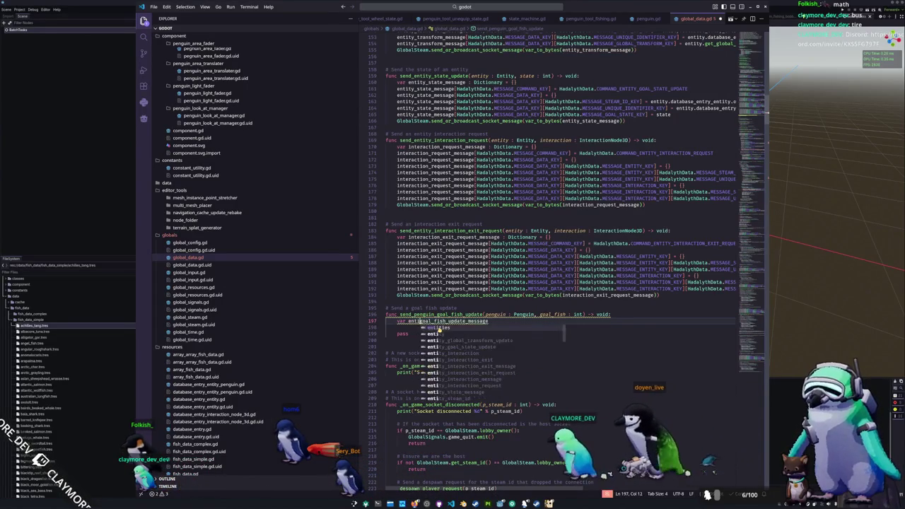
type("penguin_")
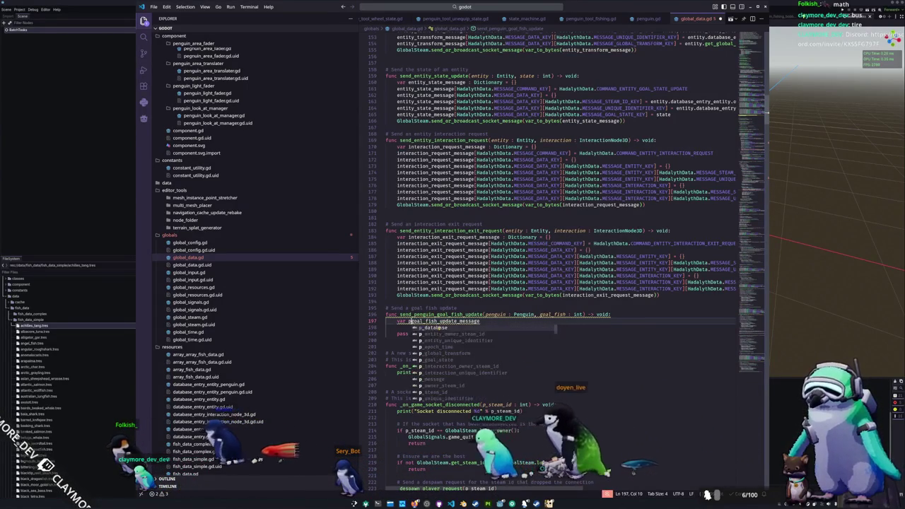
key("ctrl+d")
key("Right")
key("Left")
key("Left")
key("Left")
key("shift+Left")
key("shift+Left")
key("shift+Left")
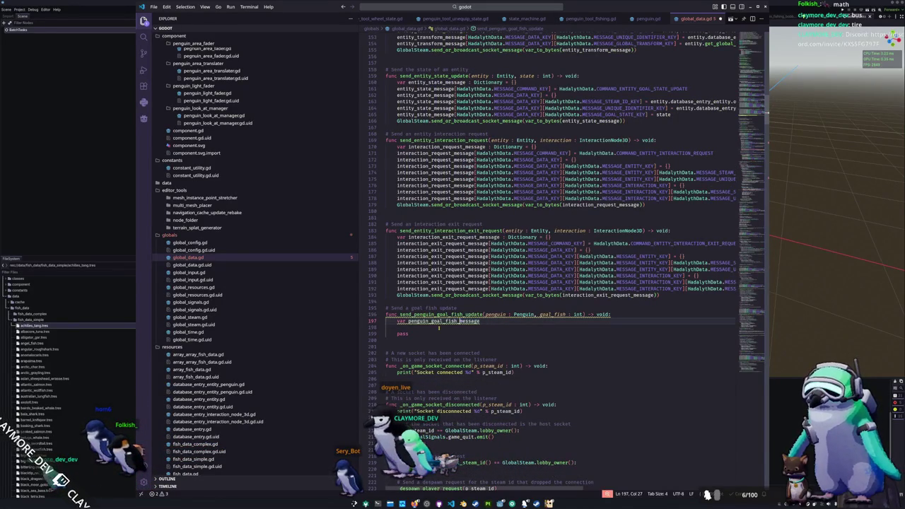
type("Dictionary = {")
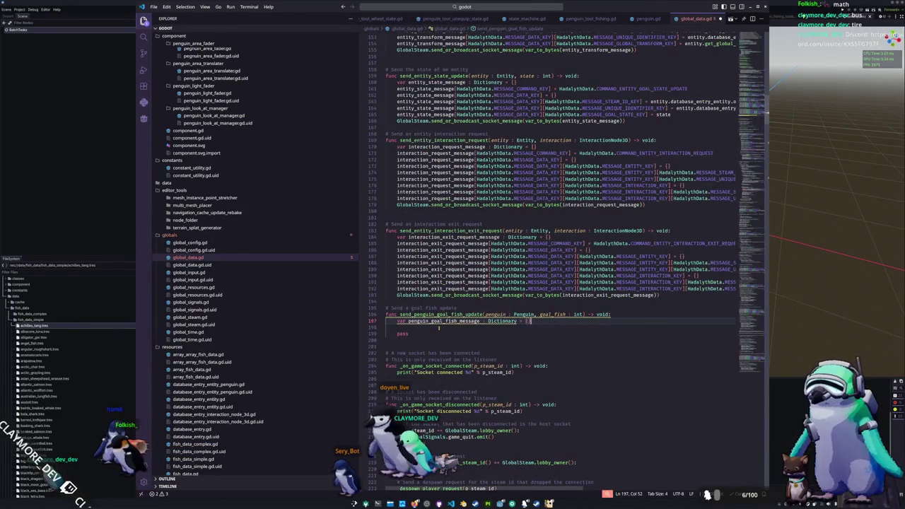
key("Return")
- Set the message's MESSAGE_COMMAND_KEY to HadalythData.COMMAND_PENGUIN_GOAL_FISH_UPDATE
type("penguin_")
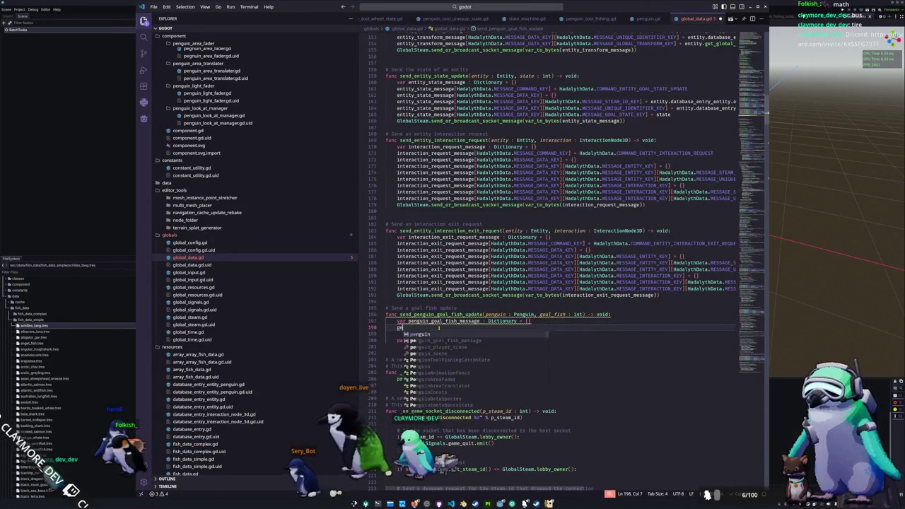
key("Return")
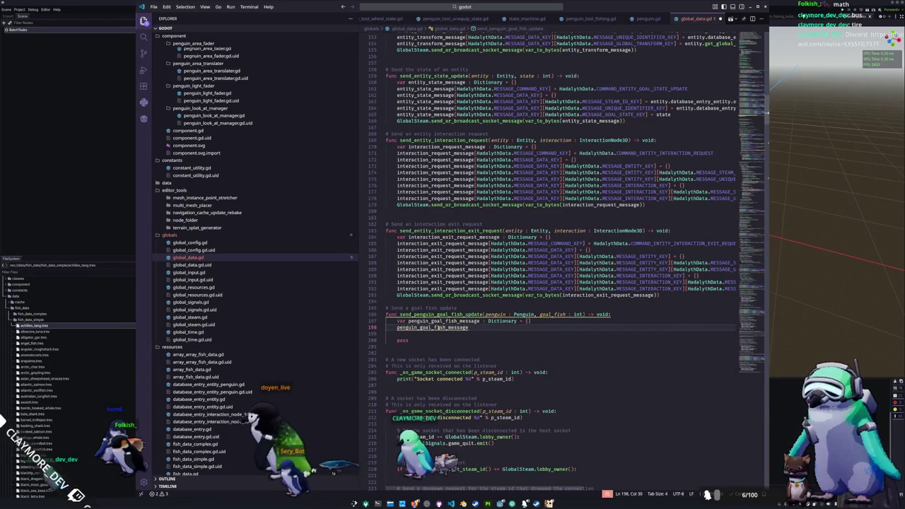
type("[Had")
key("Return")
type(".MESSAGE")
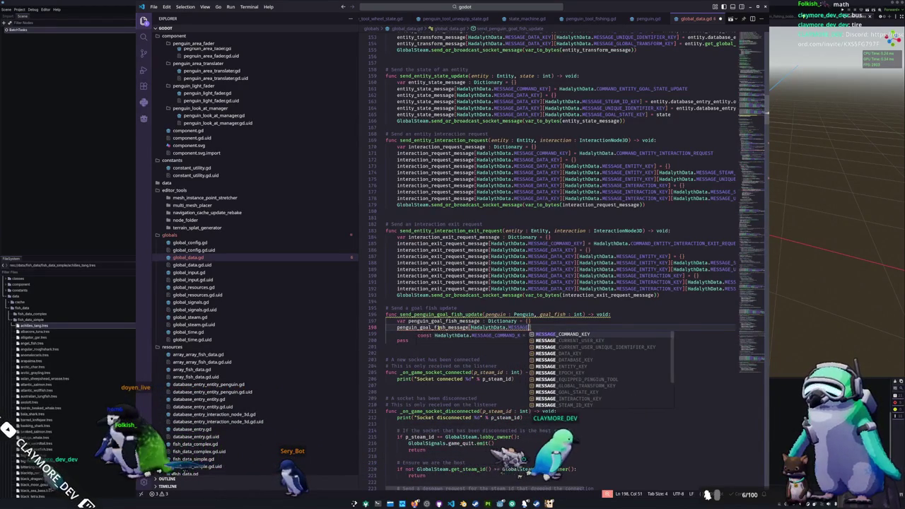
key("Return")
type("]")
type("Hadal")
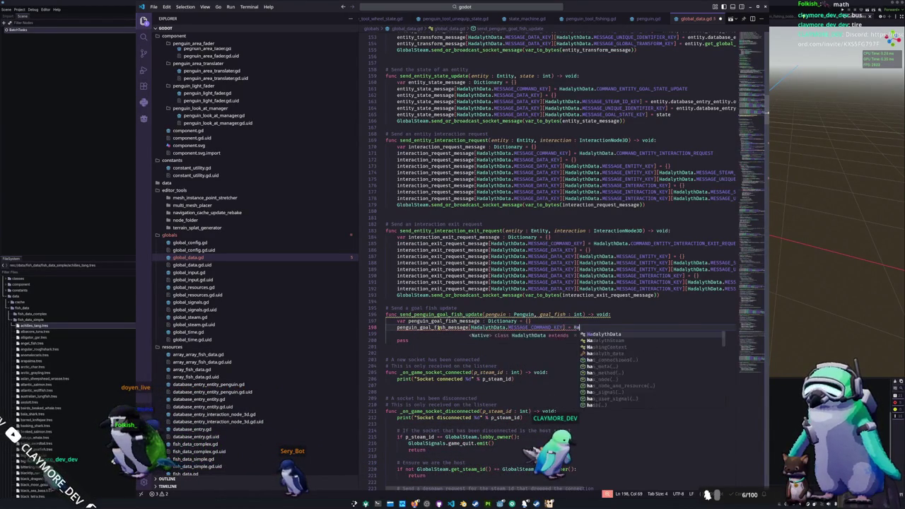
type(".COMMA")
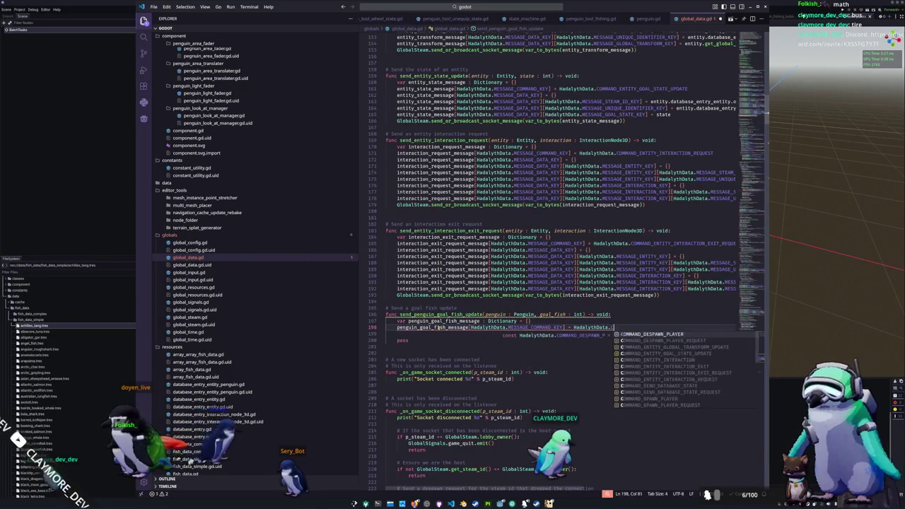
type("PENGUIN_GOAL")
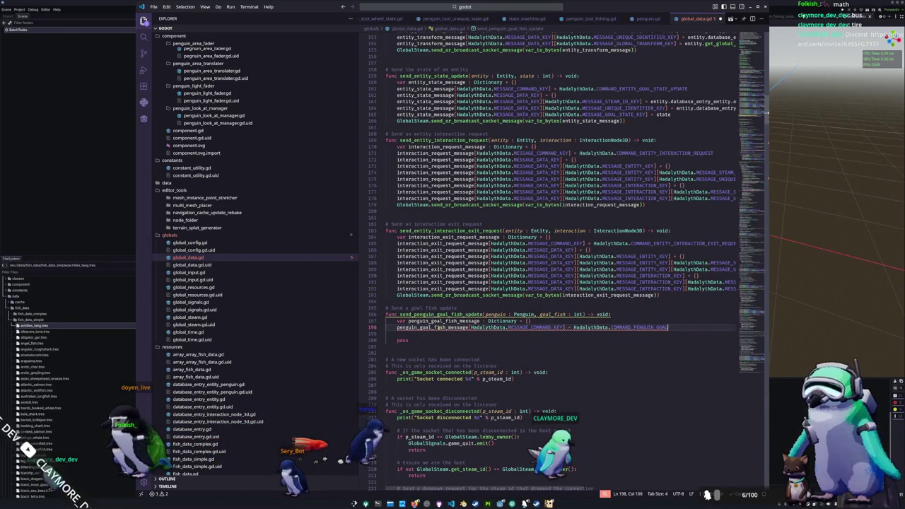
type("DATE")
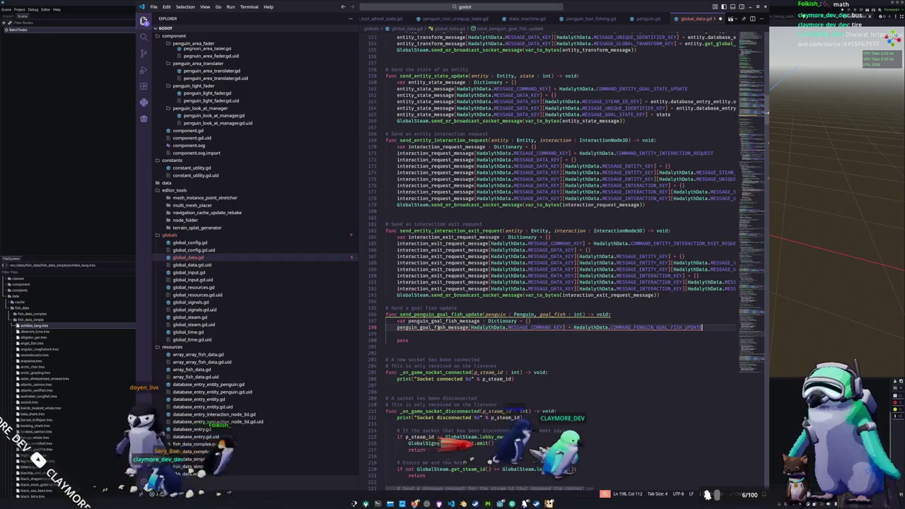
- Move the function block to right after send_entity_state_update and trim 'goal_' from its name
key("Up")
key("Up")
key("Up")
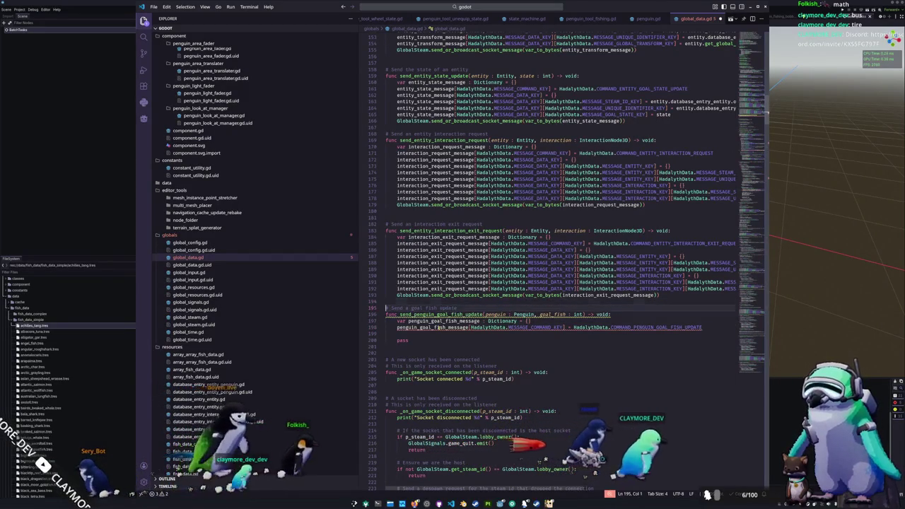
key("Down")
key("shift+Down")
key("shift+Down")
key("shift+Down")
key("Delete")
key("Up")
key("Up")
key("Up")
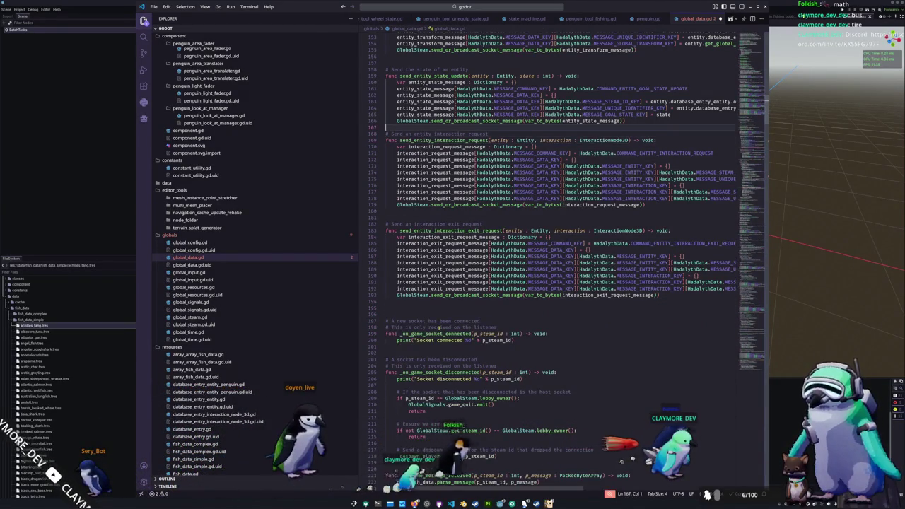
key("ctrl+v")
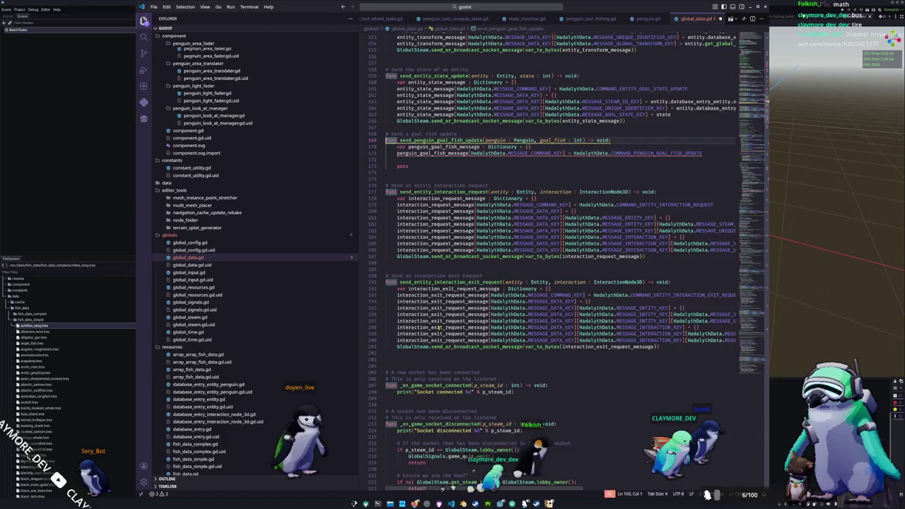
key("Right")
key("Right")
key("Right")
key("shift+Right")
key("shift+Right")
key("shift+Right")
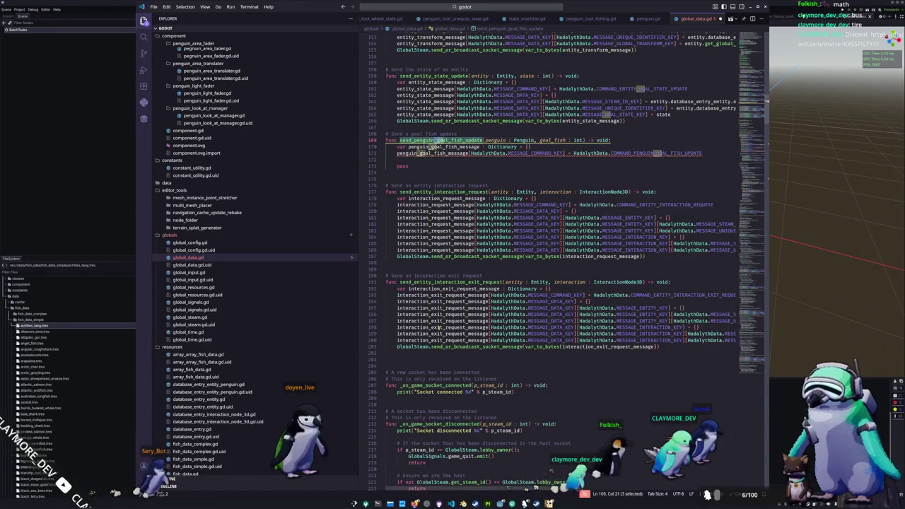
key("BackSpace")
key("Down")
key("Down")
key("Left")
key("Left")
key("Left")
- Rename the function to send_penguin_fish_update and add a blank line in its body
key("shift+Right")
key("shift+Right")
key("shift+Right")
key("Right")
key("Right")
key("shift+Right")
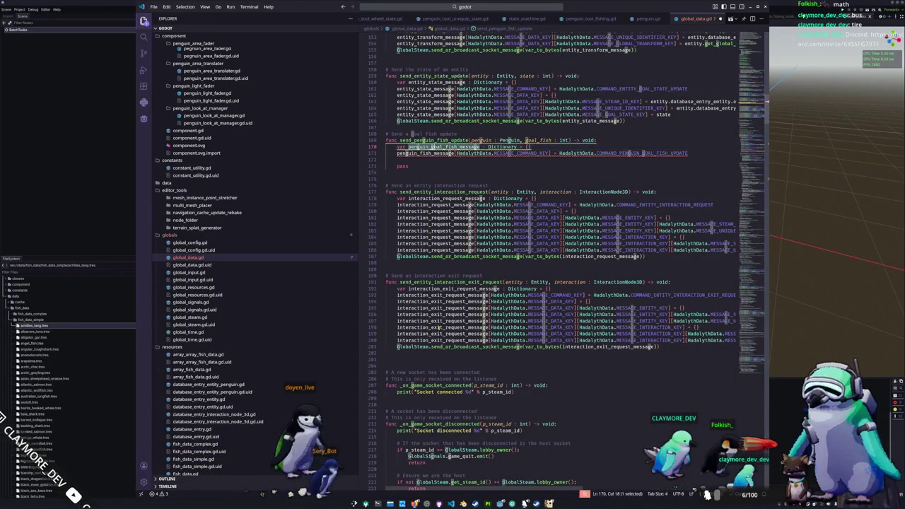
key("Down")
key("Down")
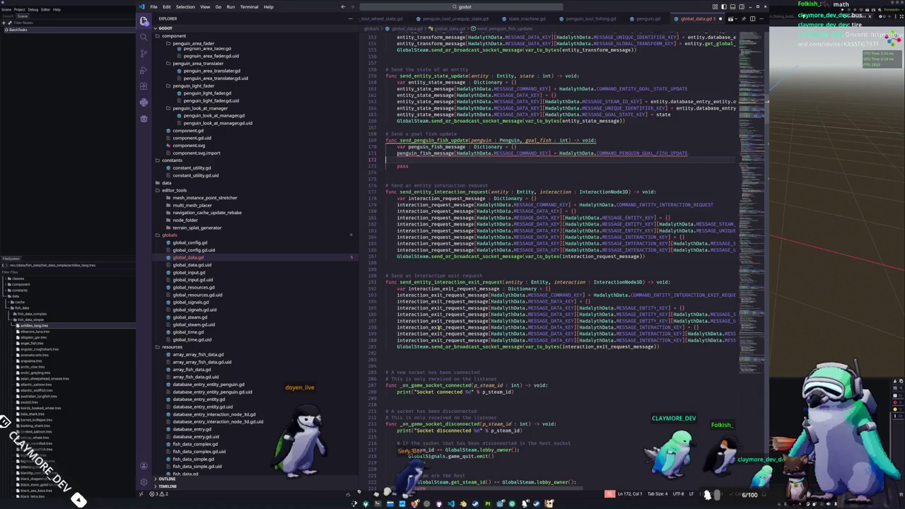
key("Return")
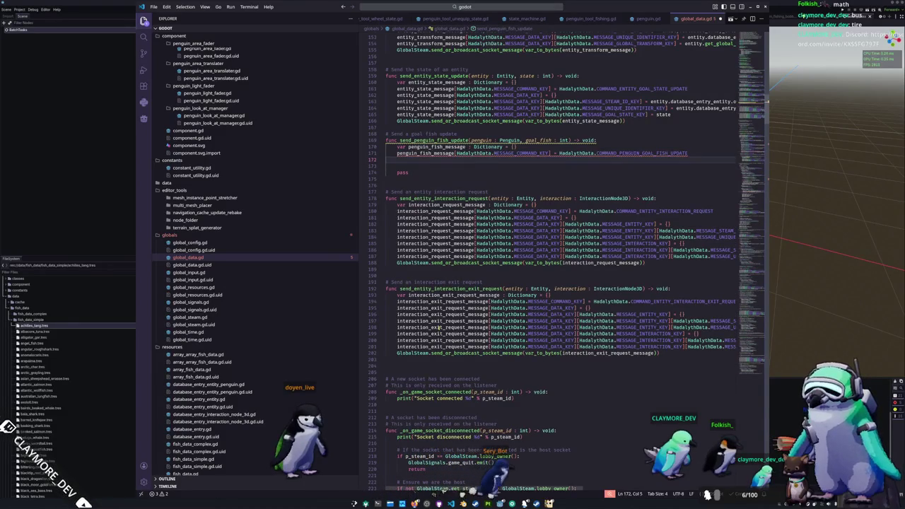
- Copy the four entity_state_message data lines into it, renamed to penguin_fish_message
key("Up")
key("Up")
key("Up")
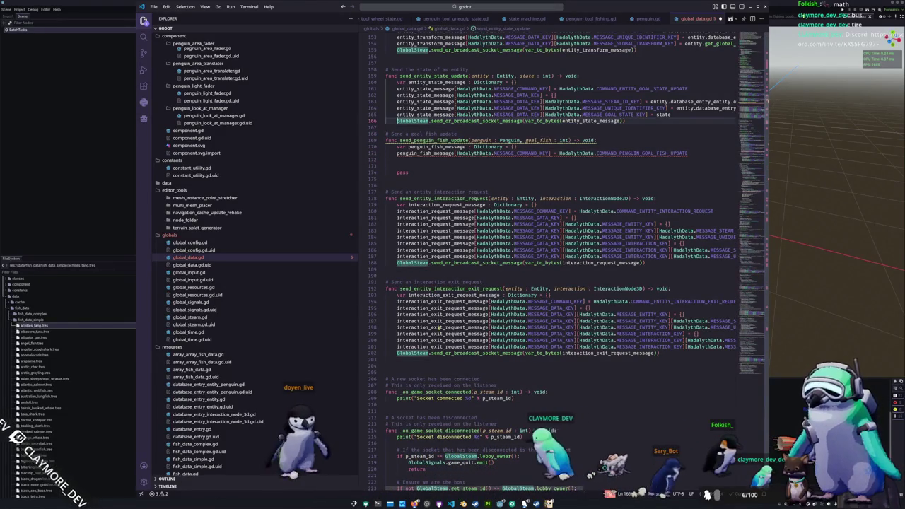
key("shift+Up")
key("shift+Up")
key("shift+Up")
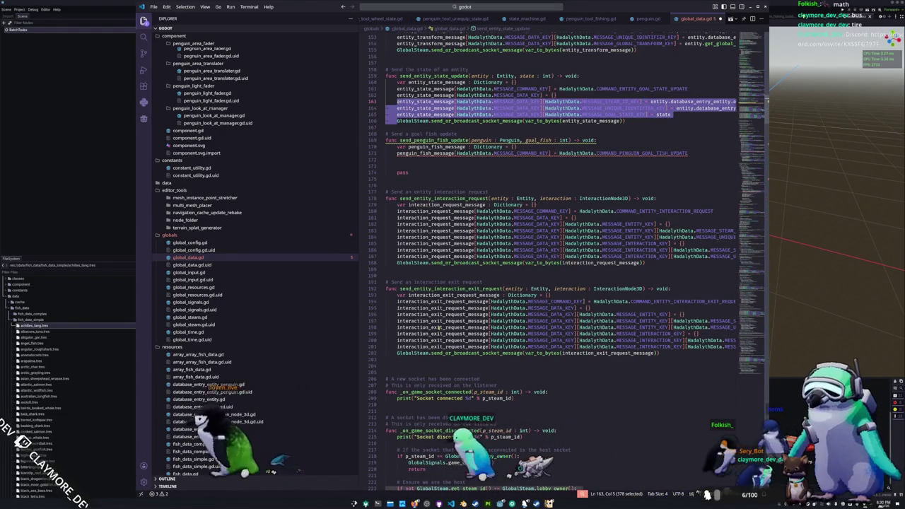
key("ctrl+c")
key("Down")
key("Down")
key("Down")
key("ctrl+v")
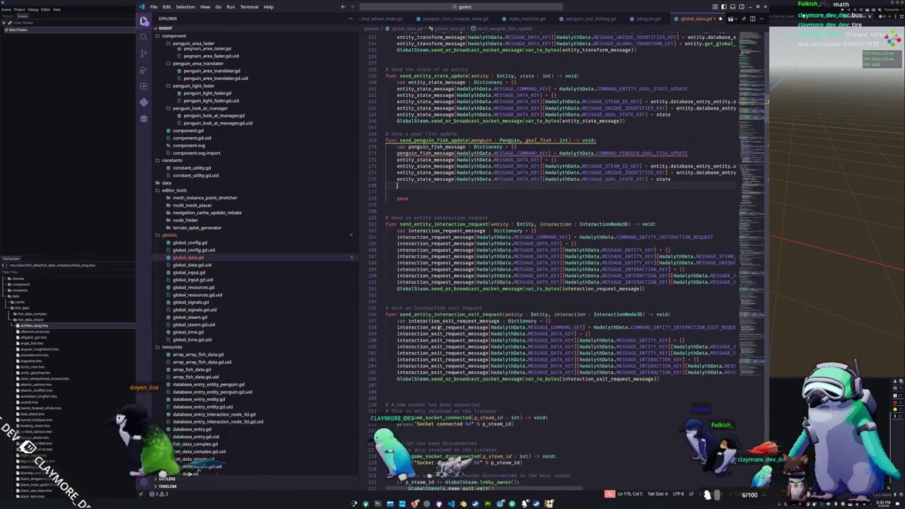
key("Up")
key("Up")
key("Up")
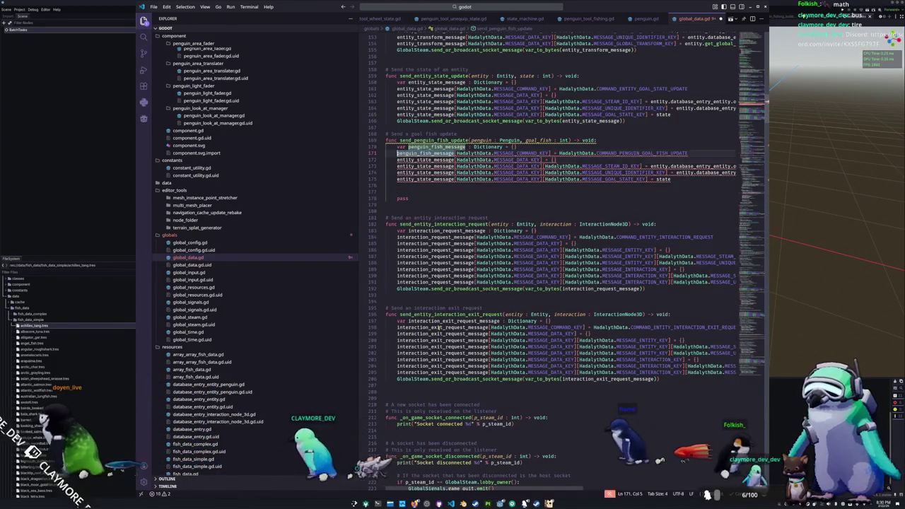
key("ctrl+d")
key("ctrl+d")
key("ctrl+d")
key("ctrl+d")
type("penguin_fish_message")
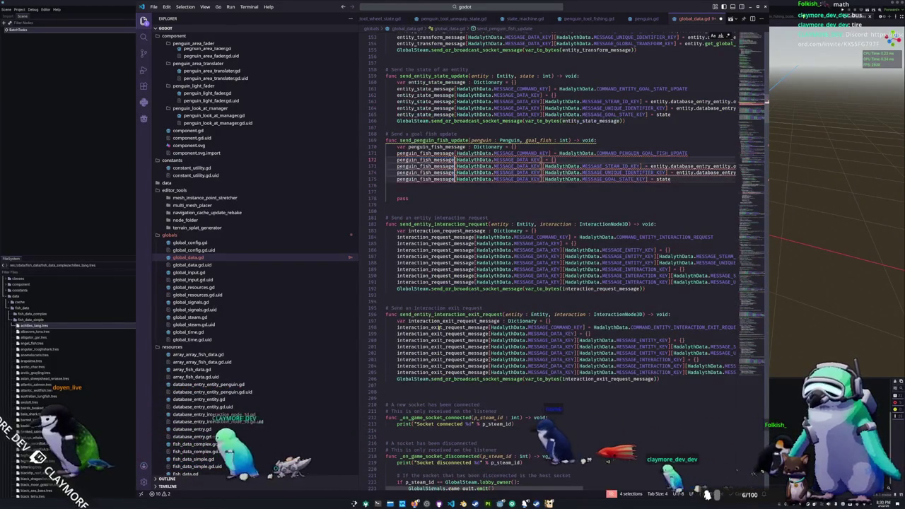
key("Escape")
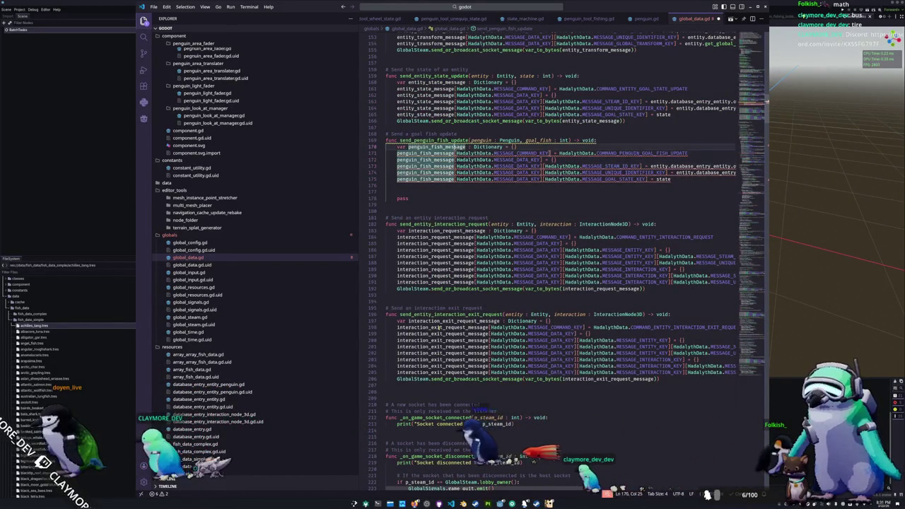
- Copy the broadcast call into the fish function, passing penguin_fish_message
key("Up")
key("Up")
key("Up")
key("Up")
key("End")
key("shift+Home")
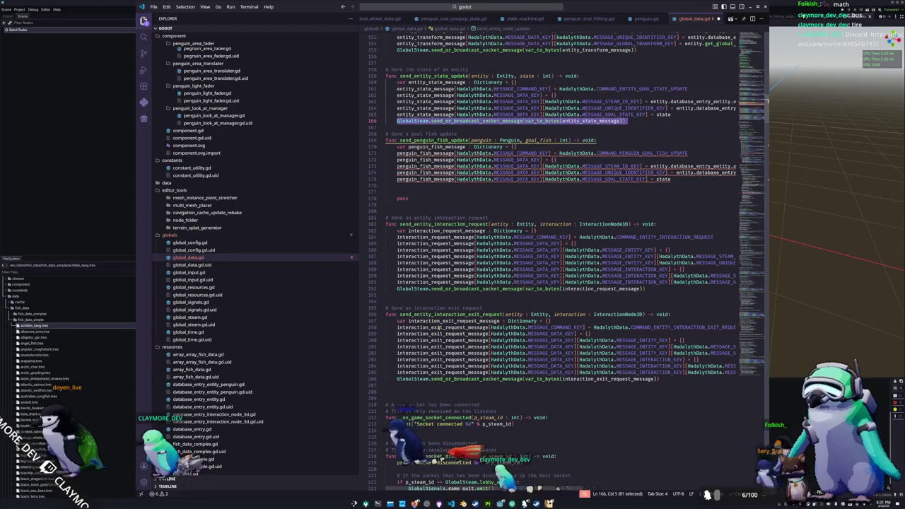
key("ctrl+c")
key("Down")
key("Down")
key("Down")
key("ctrl+v")
key("Home")
key("Tab")
key("End")
key("Left")
key("Left")
key("ctrl+shift+Left")
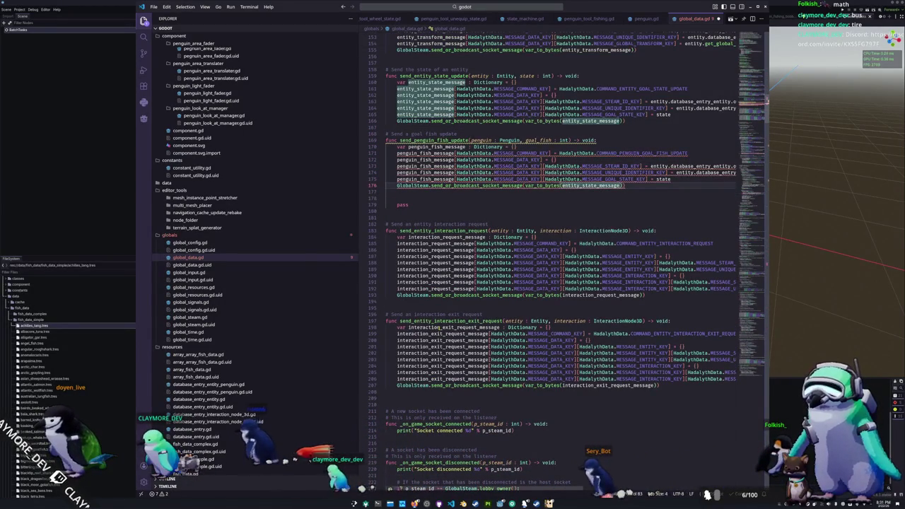
type("penguin_f")
key("Return")
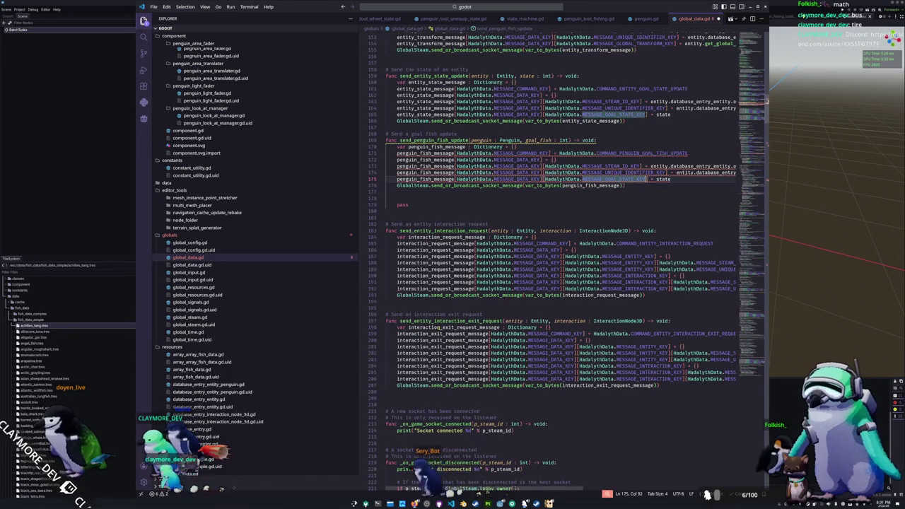
- Use penguin for the Steam ID and unique identifier values, and fish for the last entry's value
left_click(647, 166)
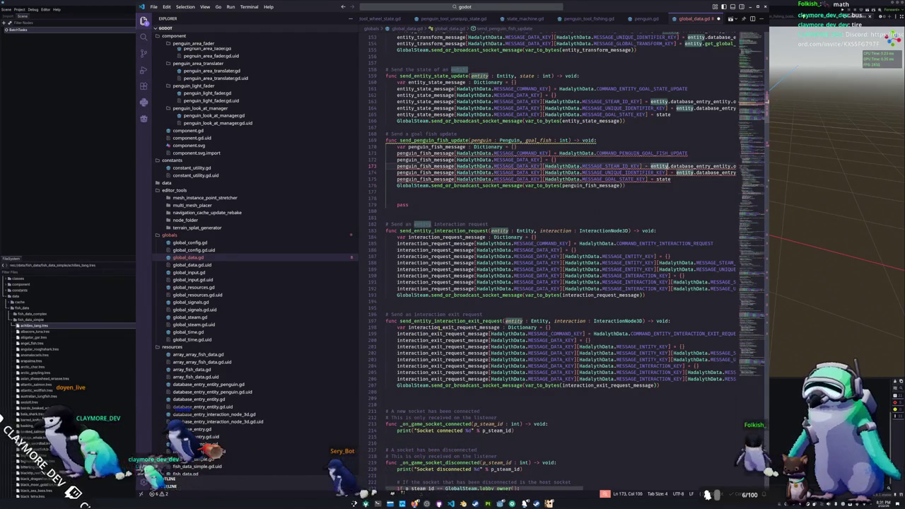
type("penguin")
key("ctrl+shift+Left")
left_click(696, 172)
type("penguin")
left_click(557, 160)
left_click(386, 166)
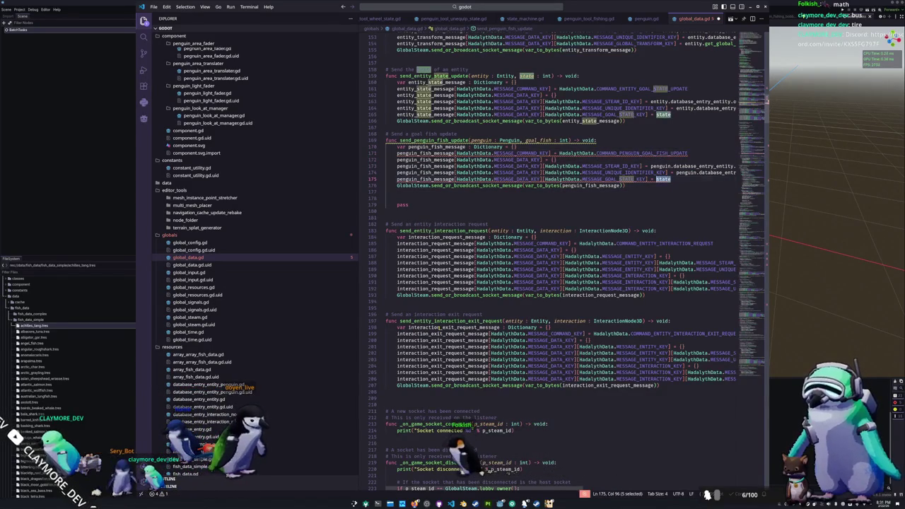
key("BackSpace")
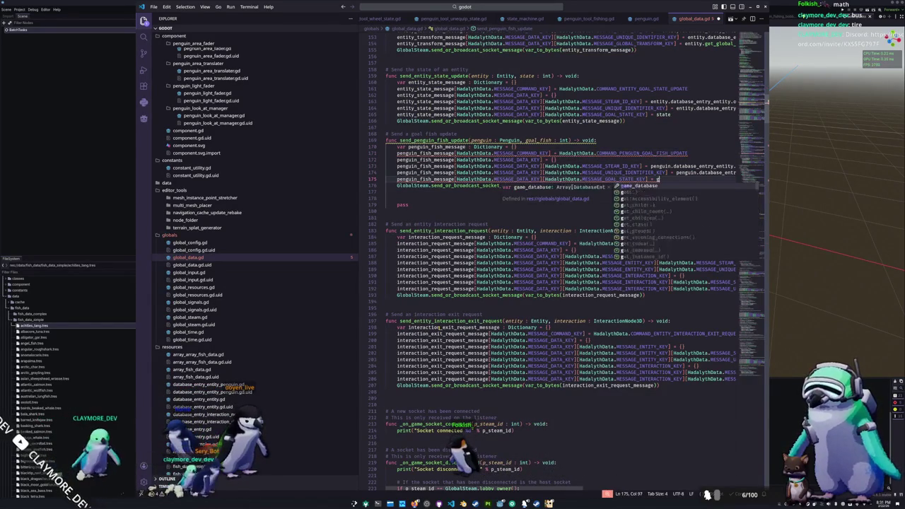
type("fish")
key("Escape")
- Rename the parameter to fish and change the last data key to MESSAGE_GOAL_FISH_KEY
key("Up")
key("Up")
key("Up")
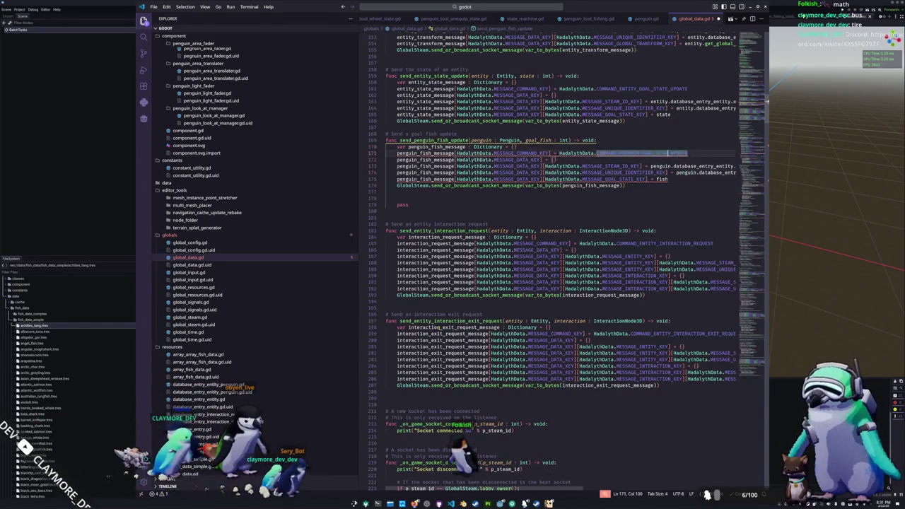
key("ctrl+BackSpace")
type("fish")
key("Escape")
key("Down")
key("Down")
key("Down")
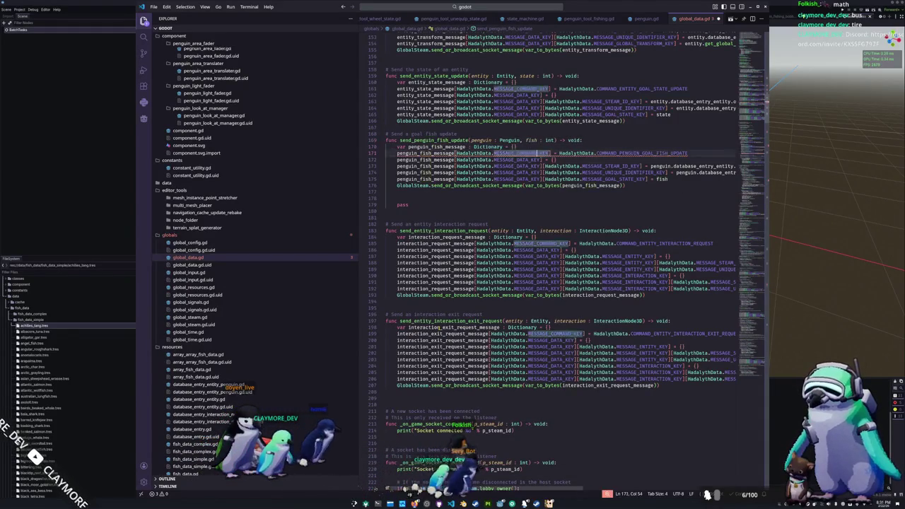
key("ctrl+Right")
key("ctrl+Right")
key("ctrl+shift+Left")
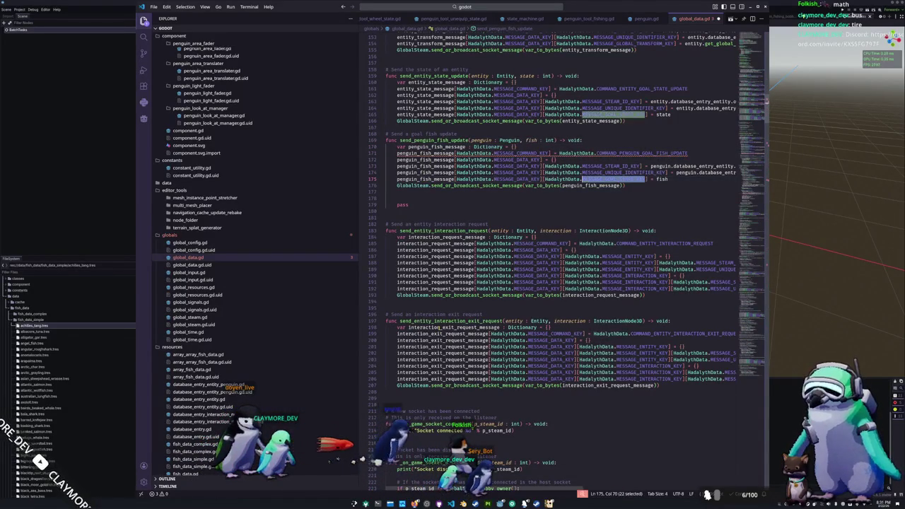
type("MESSAGE_GOAL_STATE_KEY")
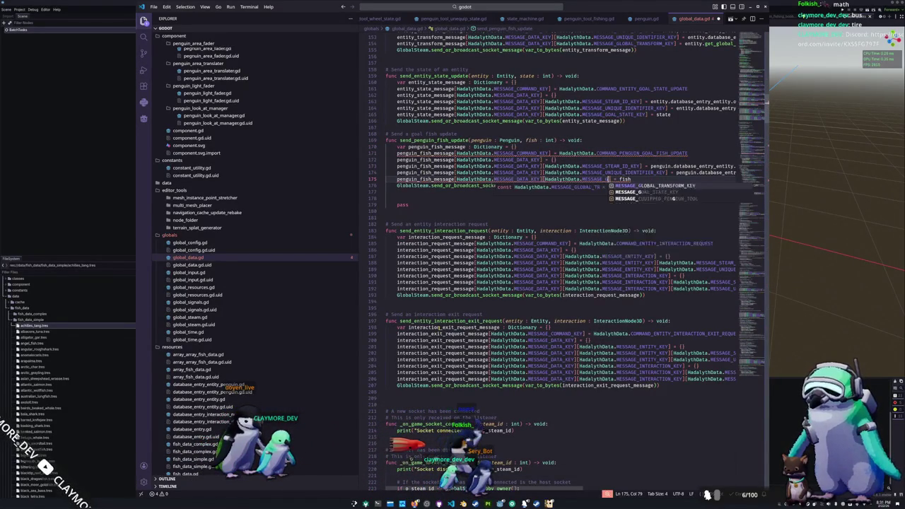
type("_FISH_KEY")
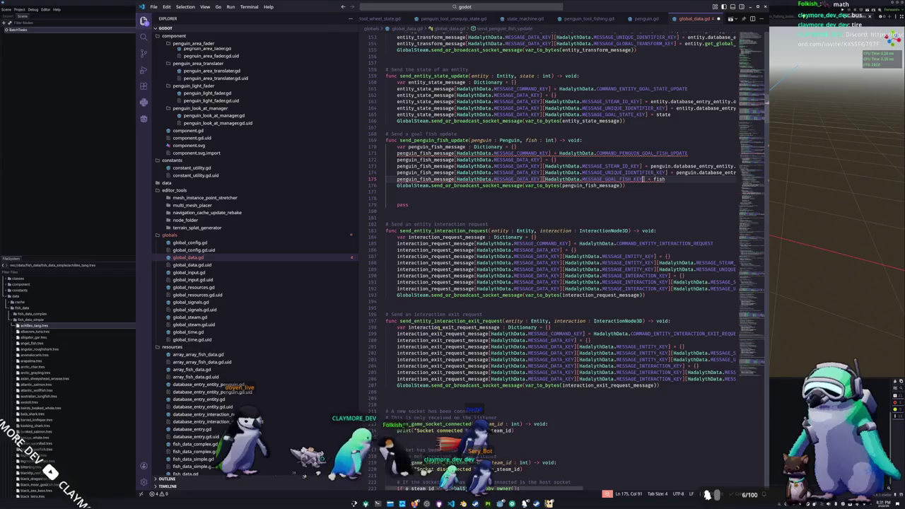
key("Up")
key("Up")
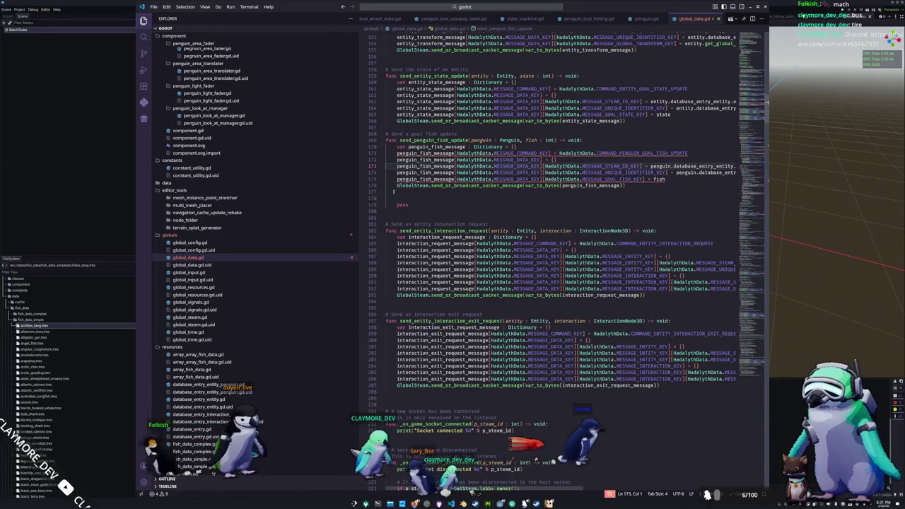
left_click(521, 154)
double_click(521, 154)
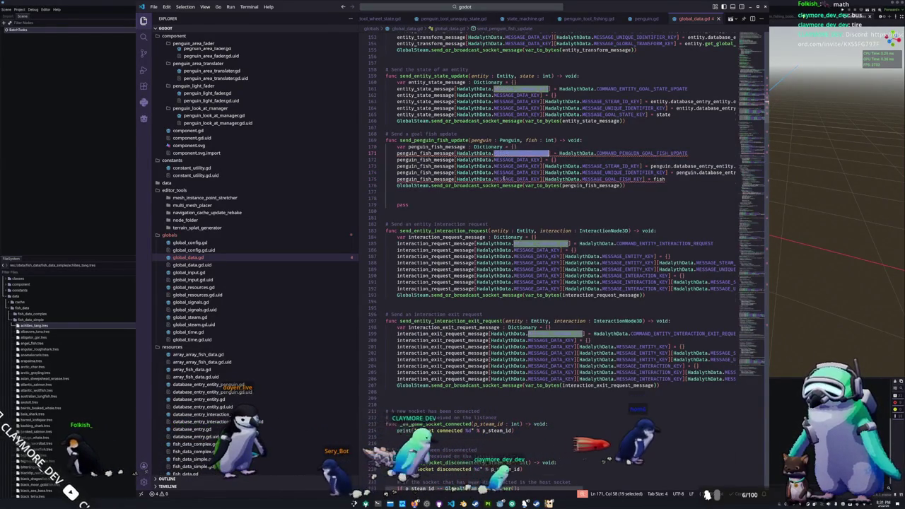
scroll(521, 153, "up", 4)
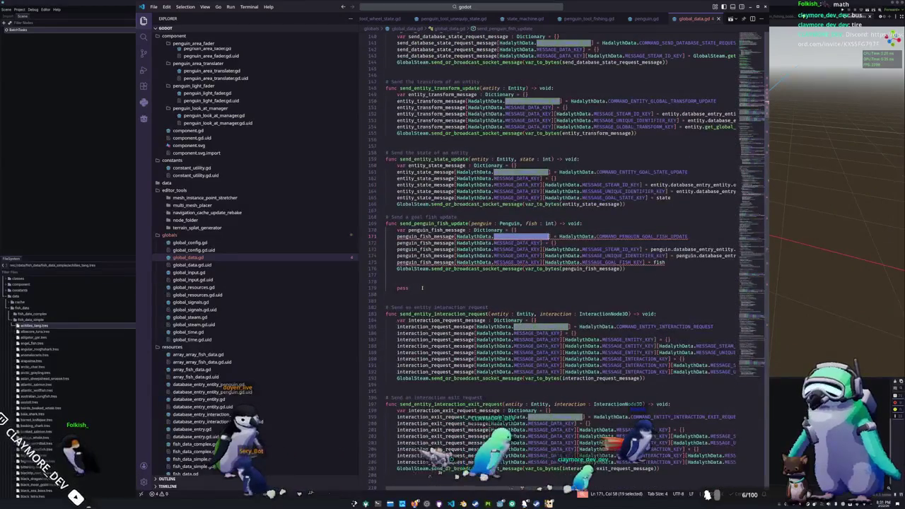
- Delete the leftover pass placeholder and blank line
left_click_drag(386, 282, 385, 301)
key("BackSpace")
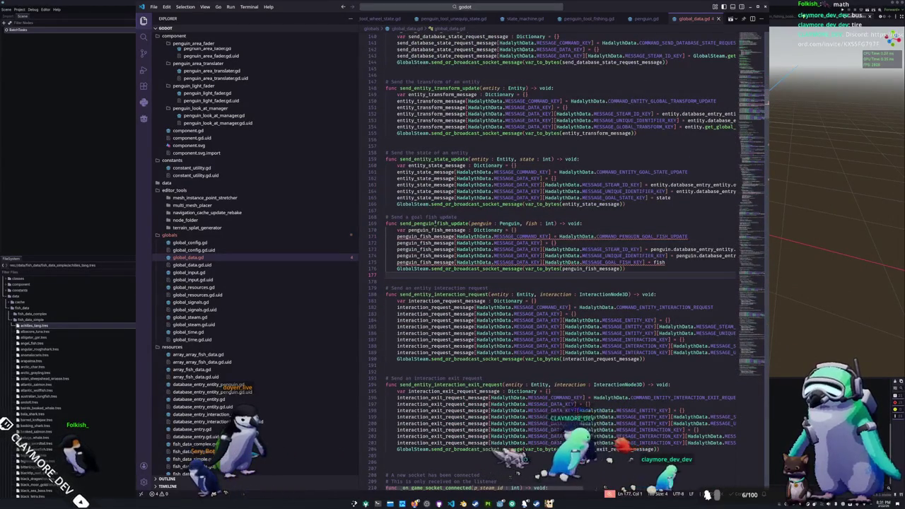
scroll(397, 217, "up", 20)
scroll(397, 217, "up", 20)
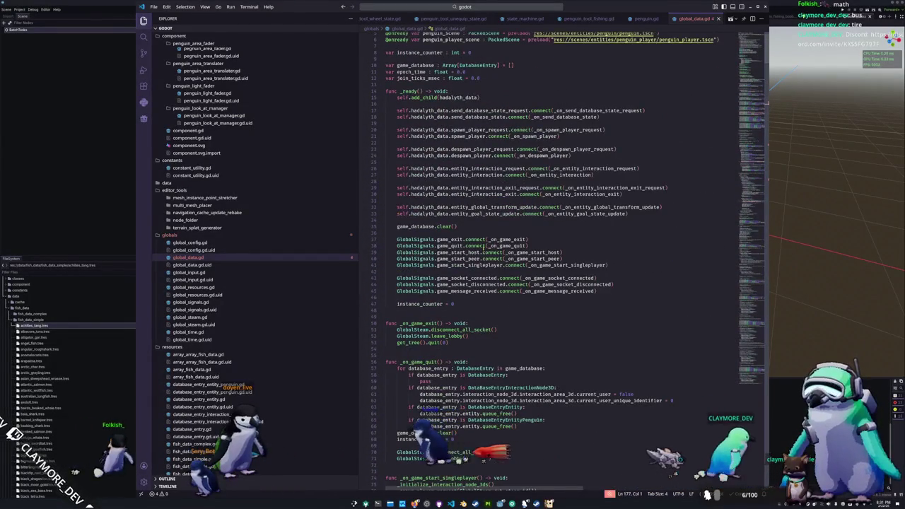
scroll(468, 251, "up", 2)
left_click(435, 227)
left_click(443, 209)
left_click(450, 190)
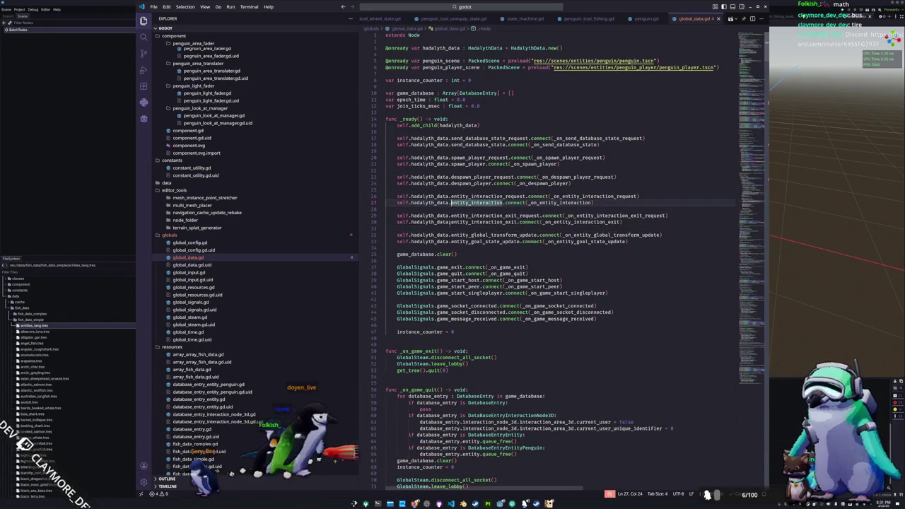
- Add self.hadalyth_data.penguin_goal_fish_update.connect(_on_penguin_goal_fish_update) below the goal-state connection
left_click(446, 248)
key("Return")
left_click(446, 248)
type("self.hadalyth_data")
type(".pa")
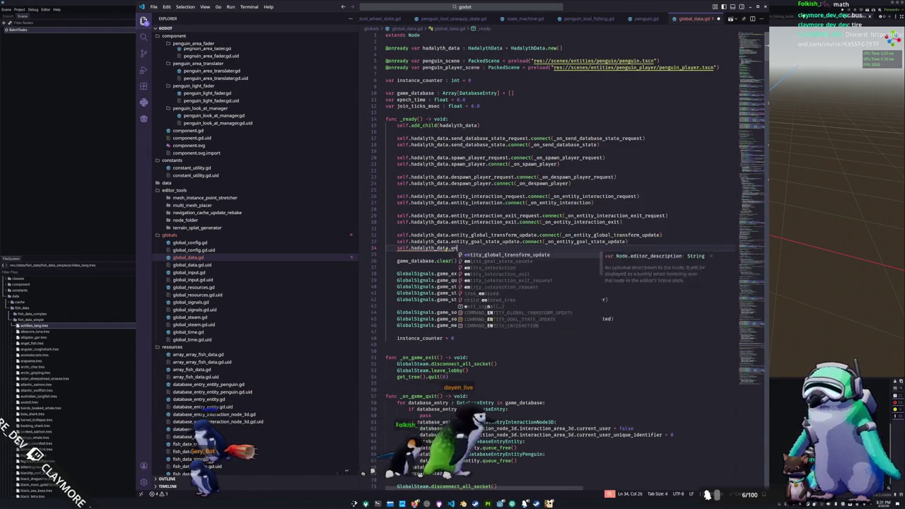
key("BackSpace")
type("enguin")
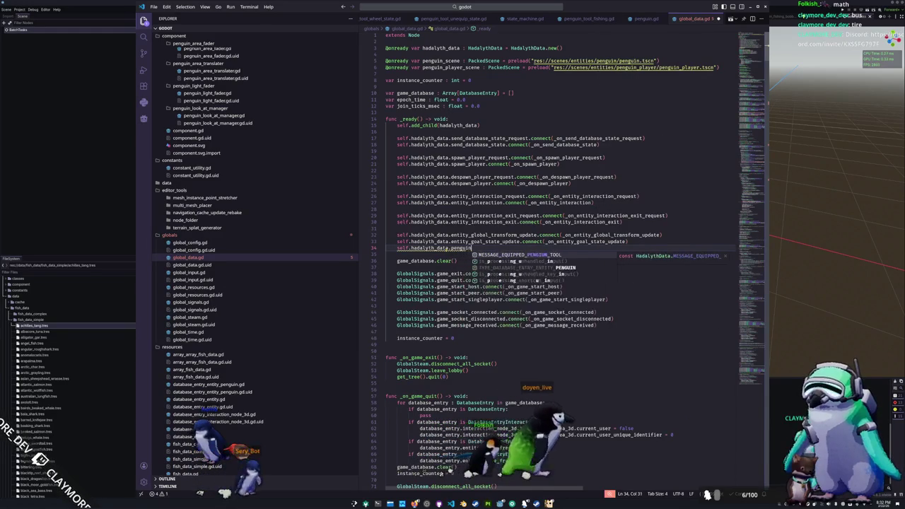
type("_goal_fish_update.connect(")
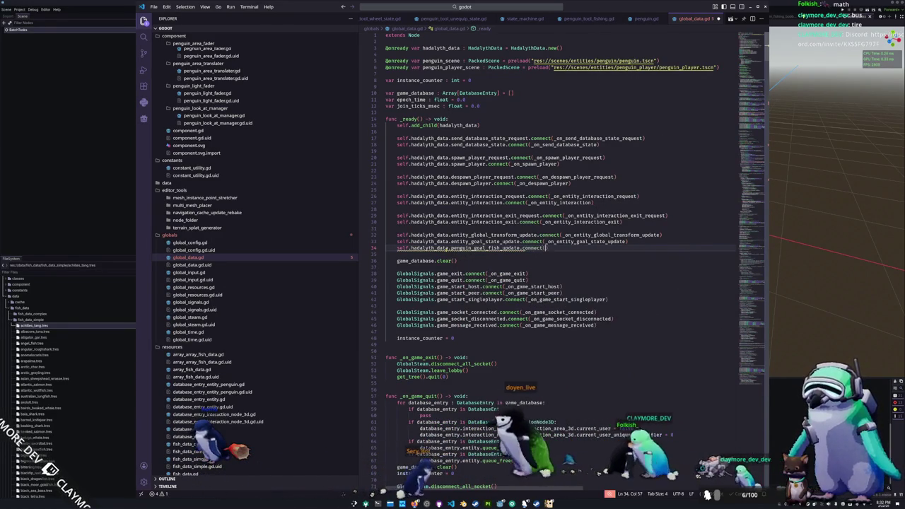
key("Return")
type("_on_penguin_goal_fish_update")
key("Down")
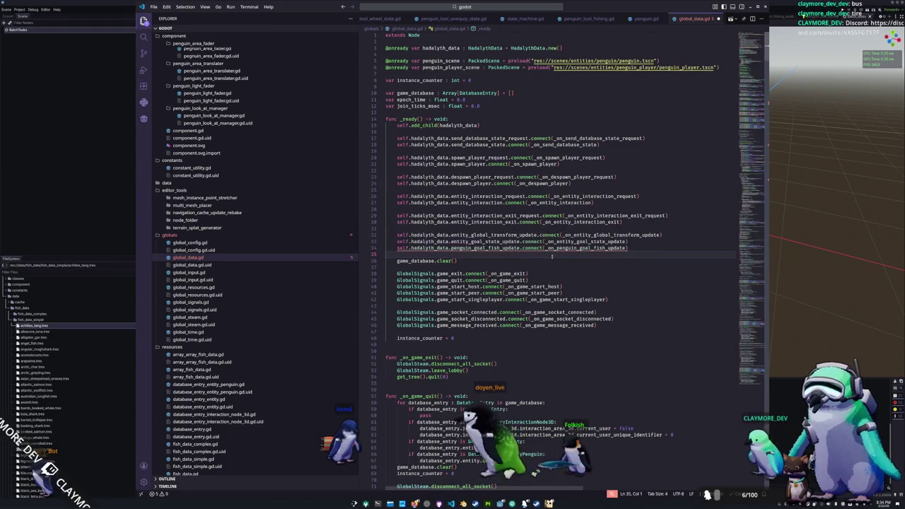
- Add an _on_penguin_goal_fish_update(p_steam_id, p_owner_steam_id, ...) stub with a pass body
left_click(580, 248)
left_click(576, 241, "ctrl")
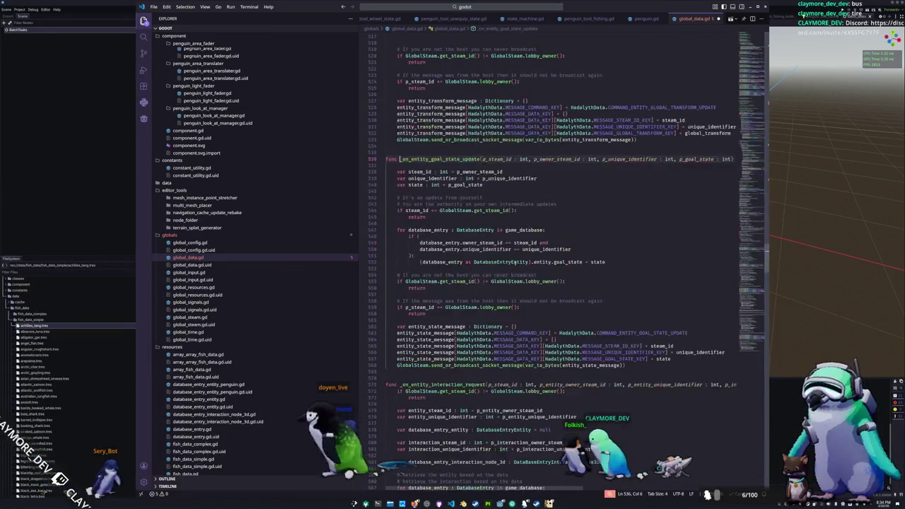
scroll(413, 333, "down", 2)
left_click(412, 336)
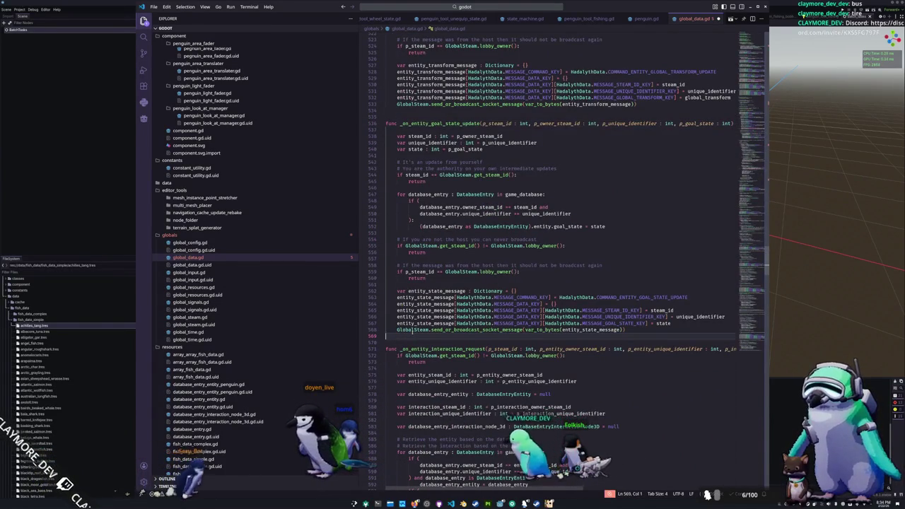
key("Return")
type("fun")
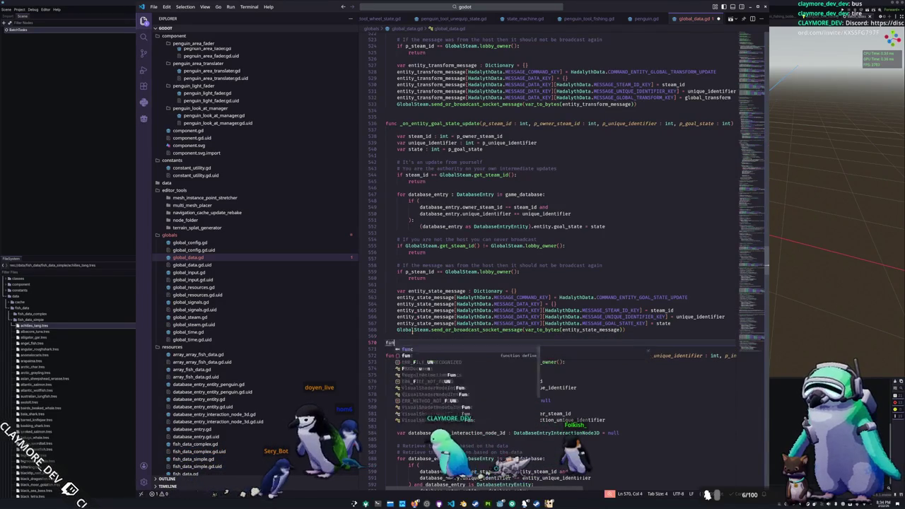
type("c _on_penguin_goal_fish_update(p_s")
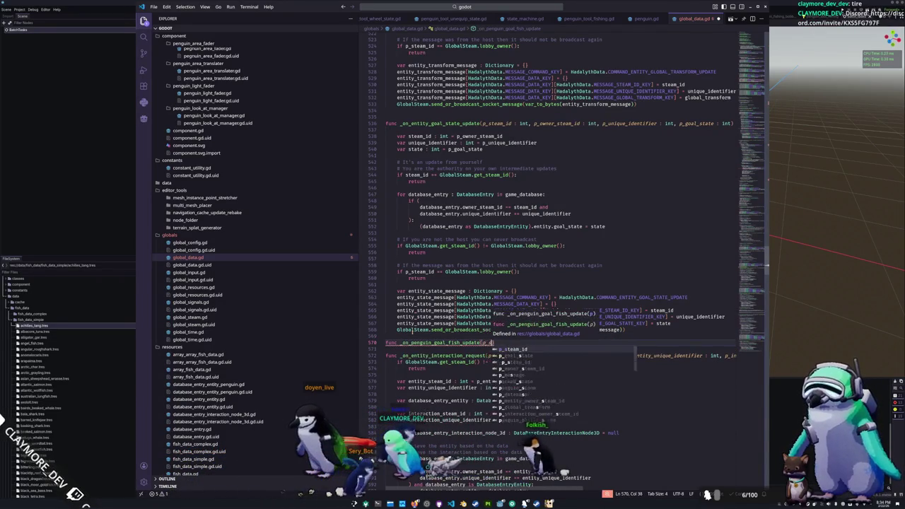
type("team_id : ")
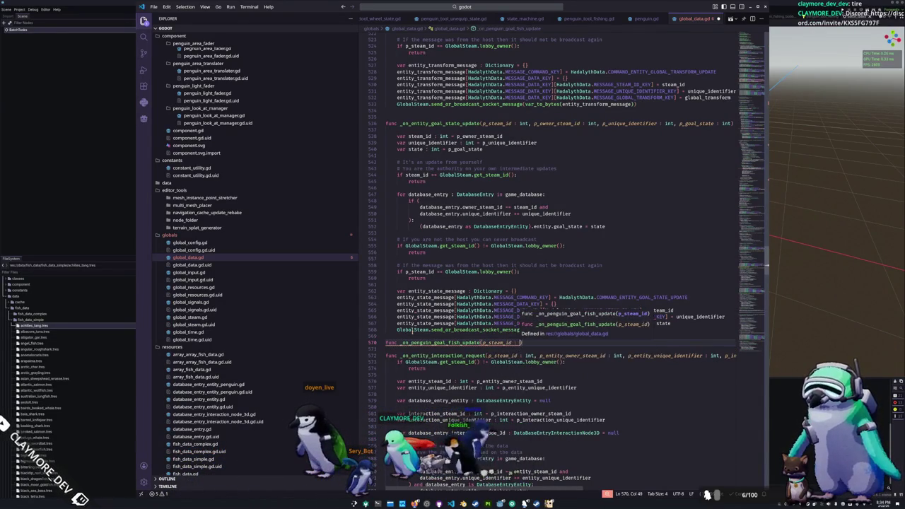
type("int, p_o")
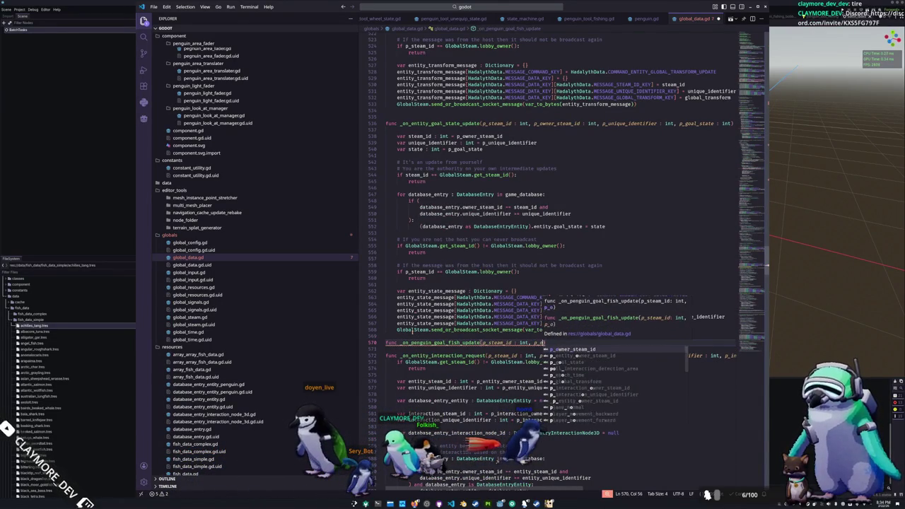
type("wner_steam_id : int, ")
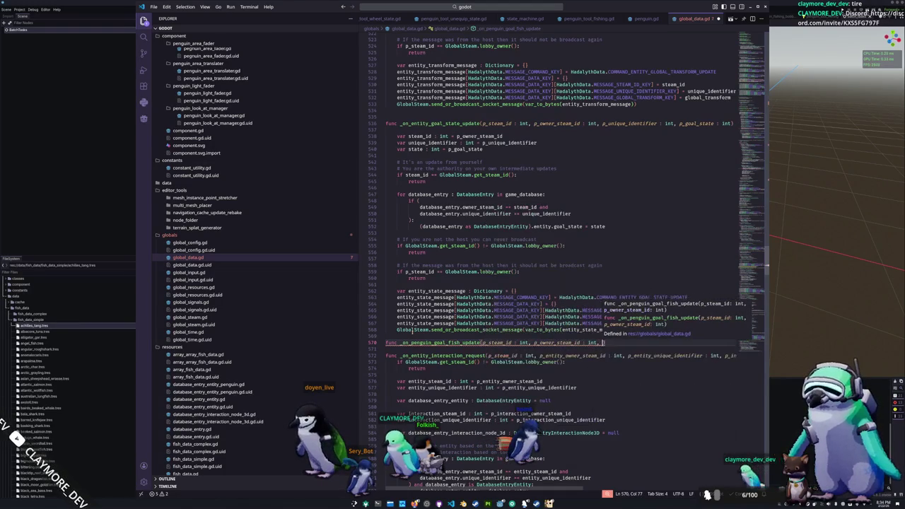
type("p_uniq")
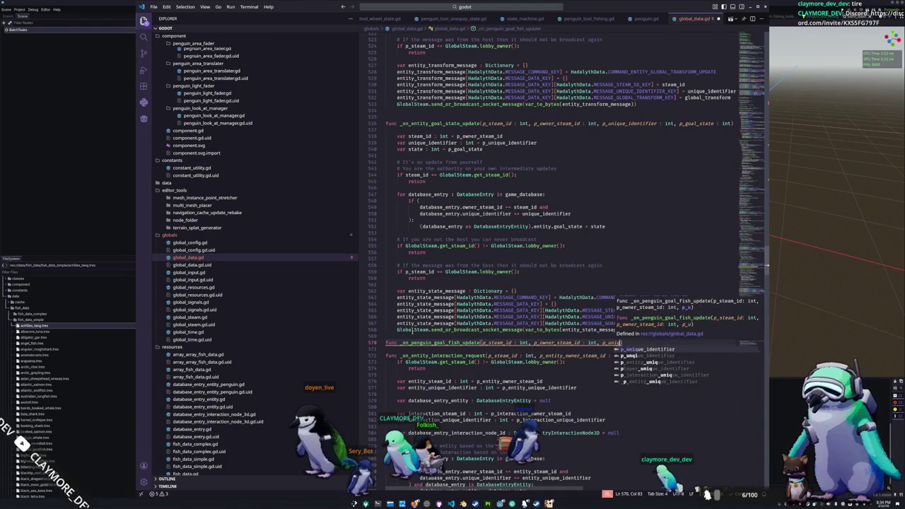
type("ue_identifier : int, ")
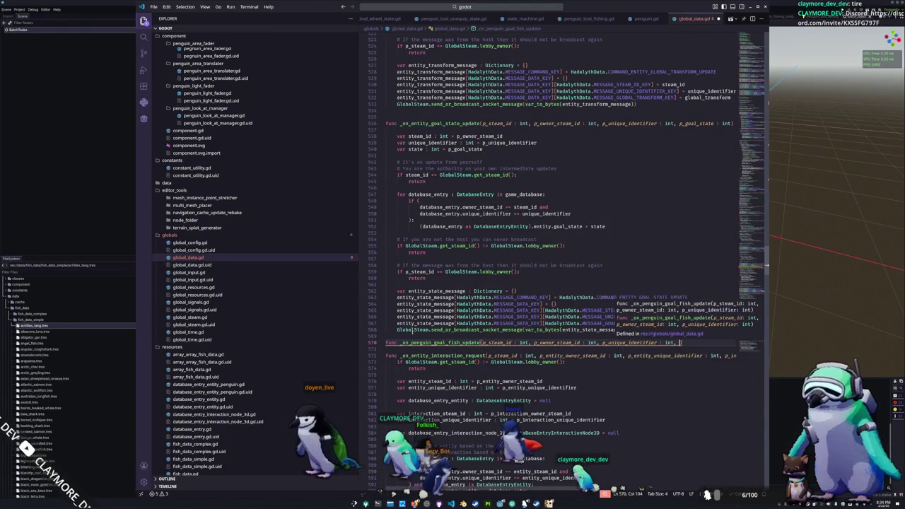
type("p_goal_fish ")
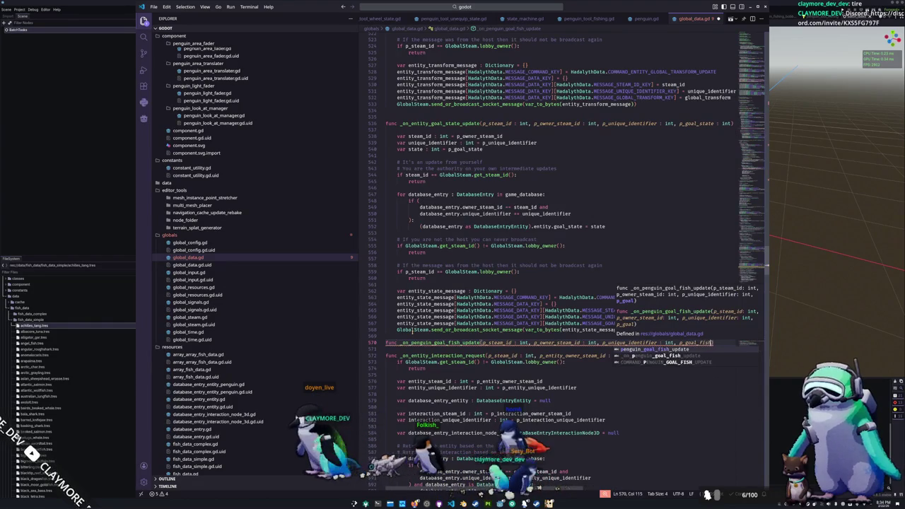
type(": int)")
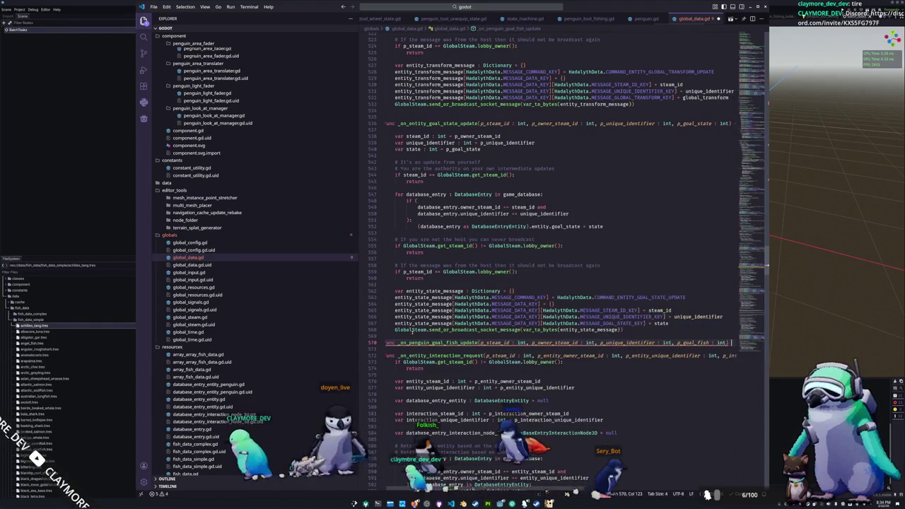
type(" -> void:")
key("Return")
type("pass")
key("Escape")
key("Down")
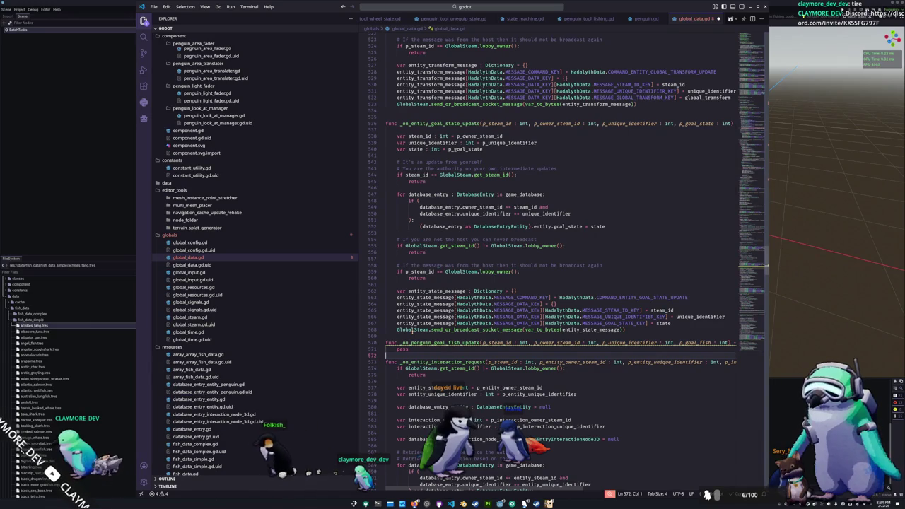
- Replace pass with the goal-state handler's body, declaring fish from p_goal_fish
key("ctrl+z")
key("ctrl+z")
key("ctrl+z")
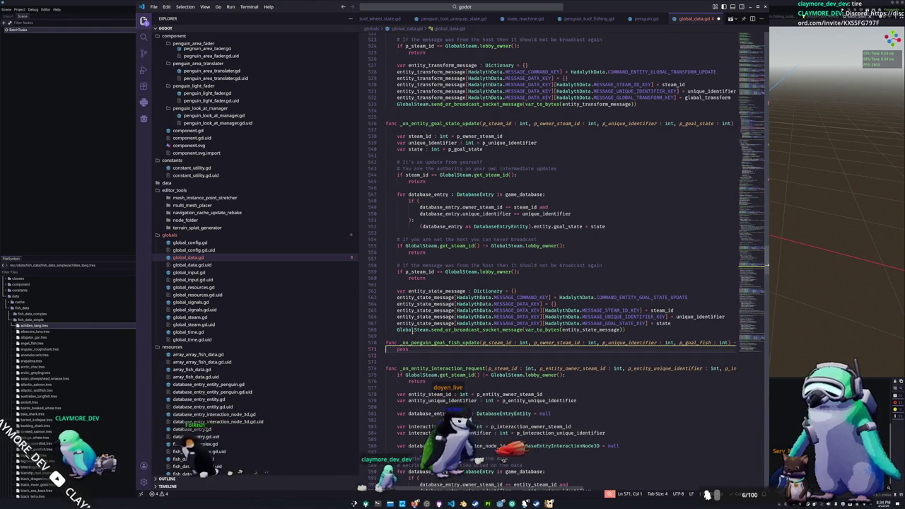
key("shift+Up")
key("shift+Up")
key("shift+Up")
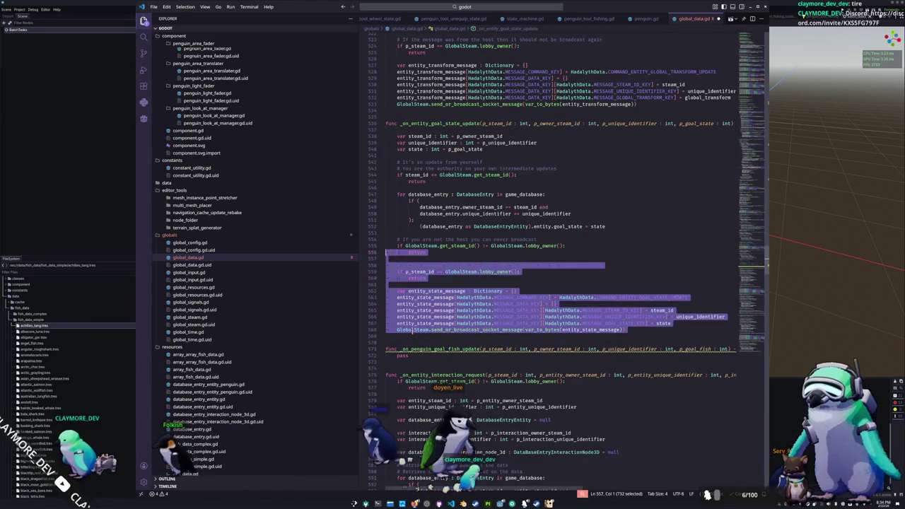
key("Down")
key("Down")
key("Down")
key("shift+End")
key("ctrl+v")
key("Up")
key("Up")
key("Up")
key("Up")
key("Up")
key("Up")
key("ctrl+shift+Right")
type("fish")
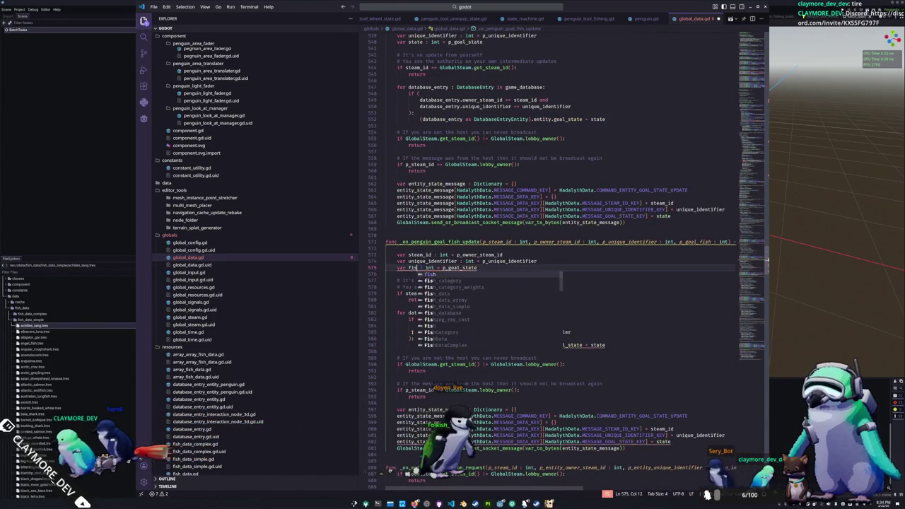
key("ctrl+Right")
key("ctrl+Right")
key("ctrl+Right")
type("p_goal_fish")
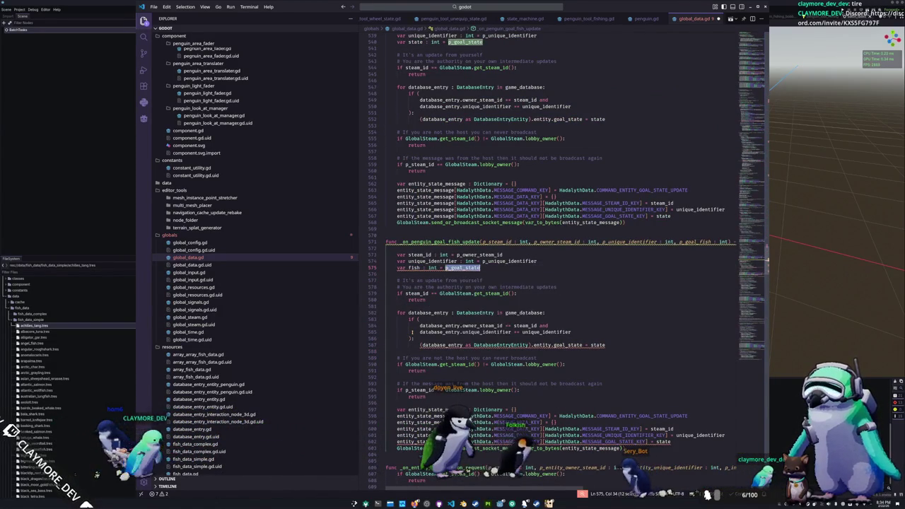
key("Return")
- Assign fish to the entry's goal_fish field instead of goal_state
key("Down")
key("Down")
key("Down")
key("Down")
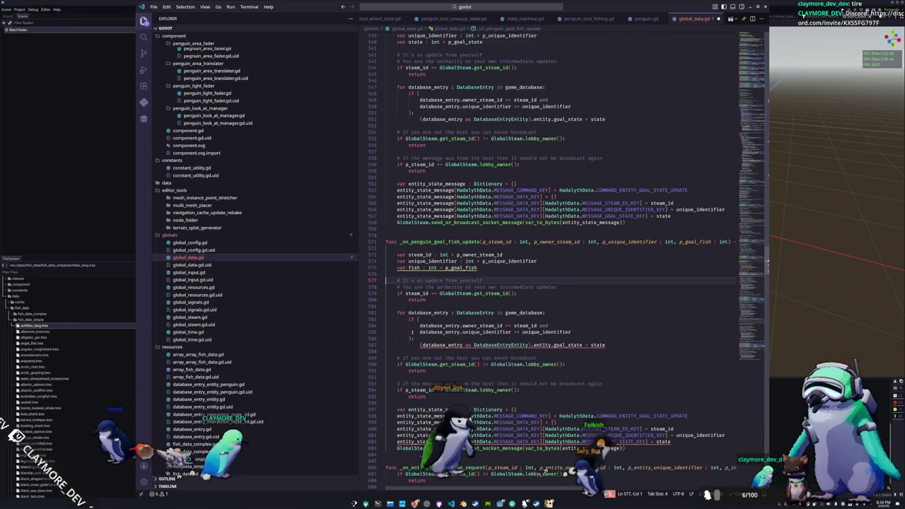
key("End")
key("ctrl+Left")
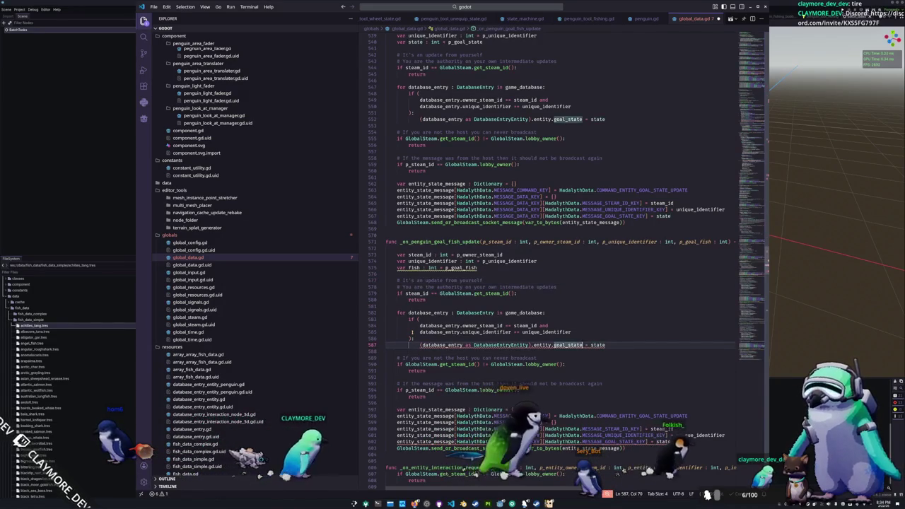
key("Left")
key("Left")
key("Left")
key("BackSpace")
key("BackSpace")
key("BackSpace")
type("fish")
key("End")
key("ctrl+shift+Left")
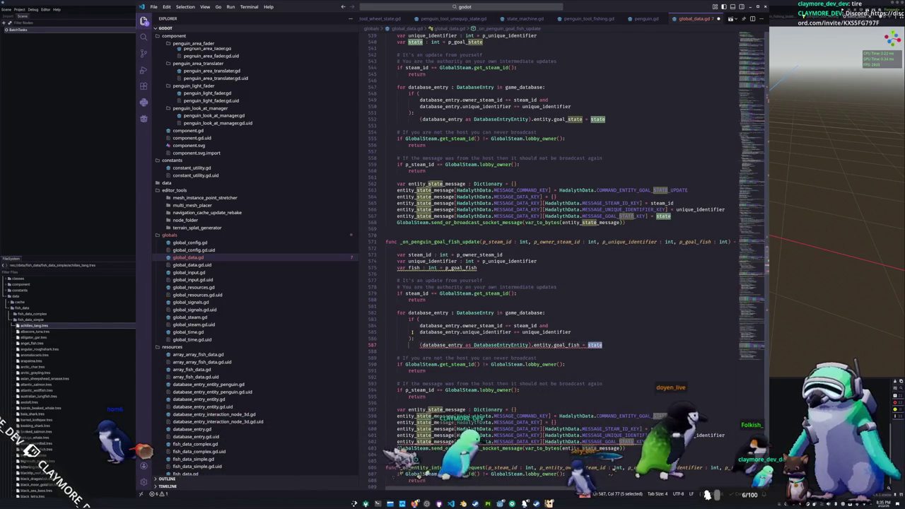
type("fish")
key("Escape")
key("Down")
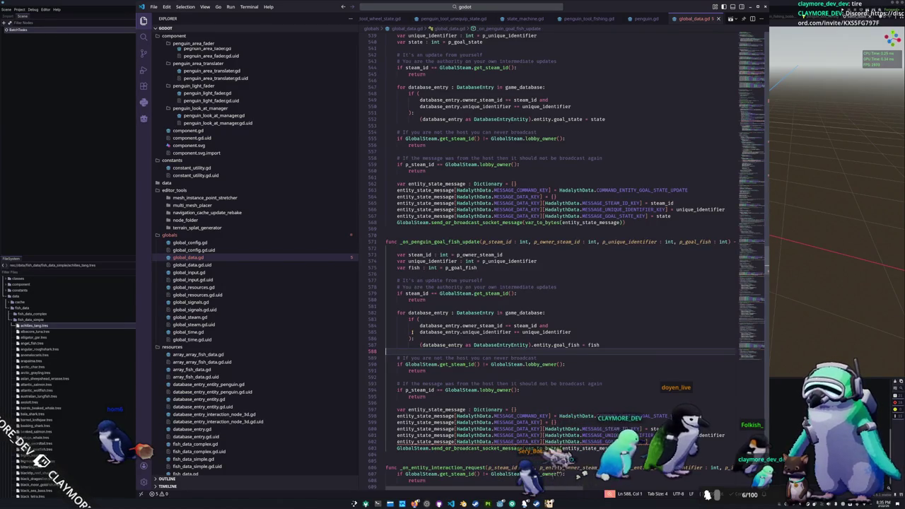
key("Down")
key("Down")
key("Down")
key("Down")
key("Down")
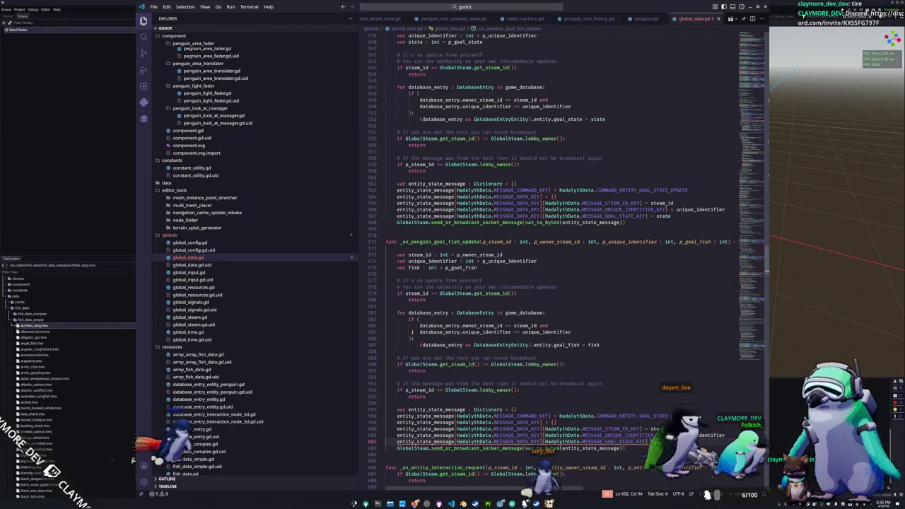
- Switch the message to a fish data key and the COMMAND_PENGUIN_GOAL_FISH_UPDATE command
type("MESSAGE_")
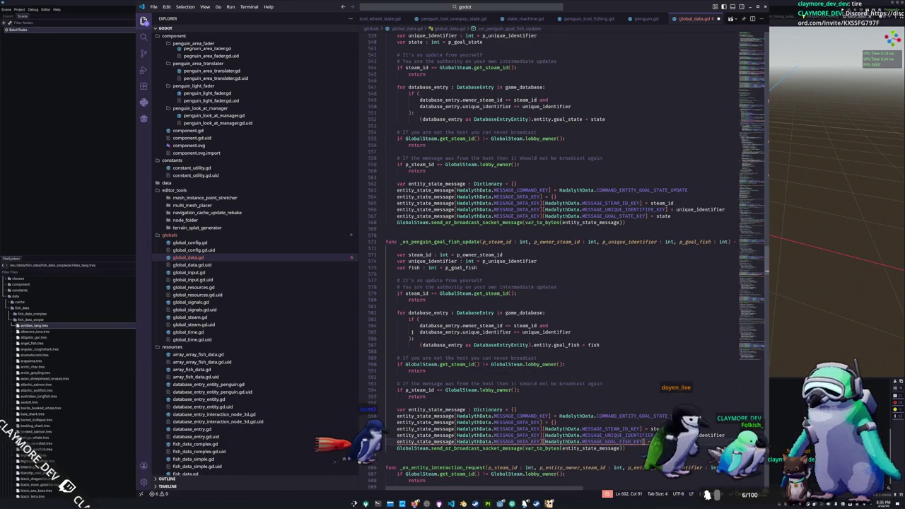
type("fish")
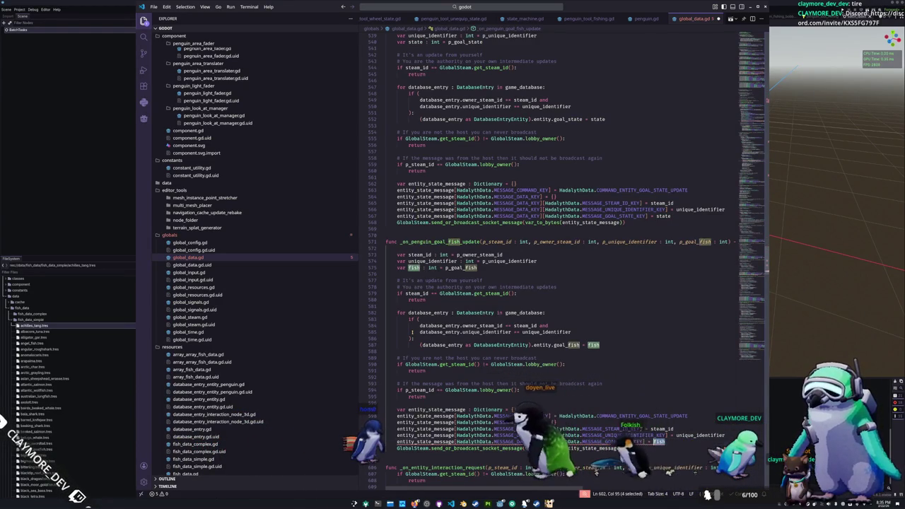
key("Up")
key("Up")
key("Up")
key("End")
key("ctrl+shift+Left")
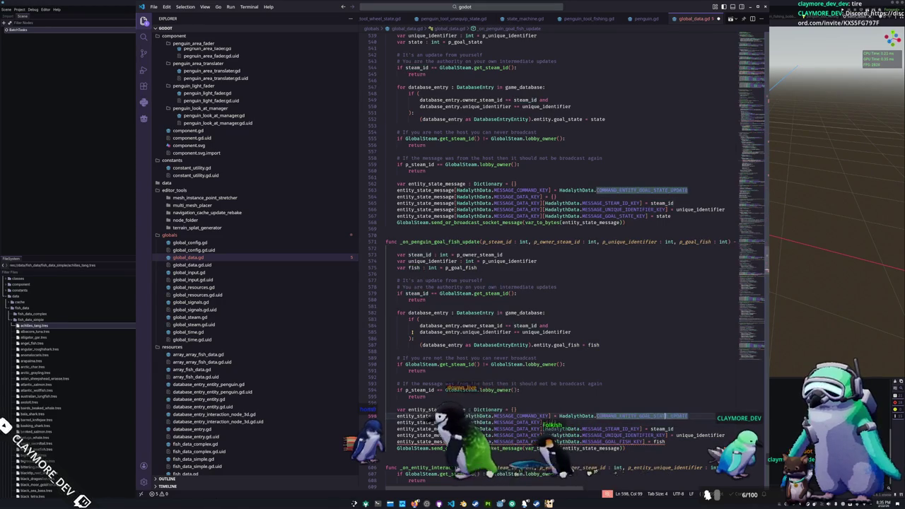
type("COMMAND")
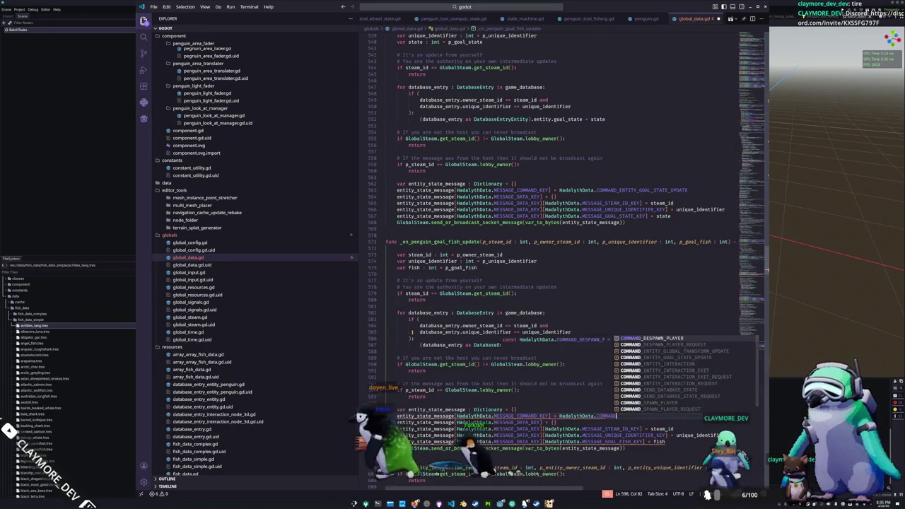
type("_PENGUIN_")
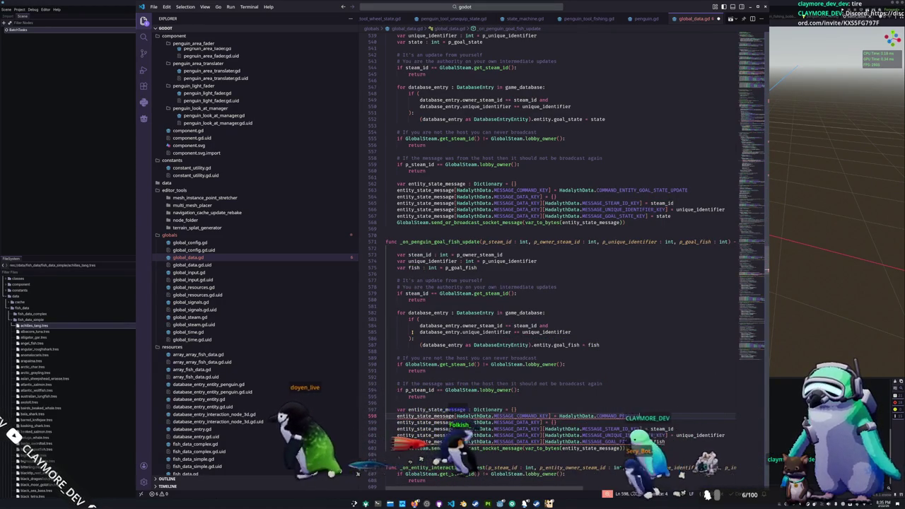
type("GOAL_F")
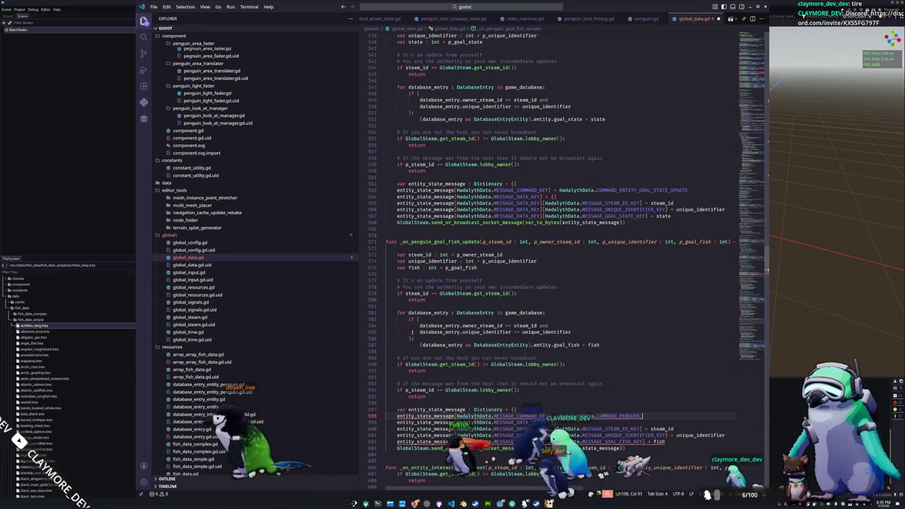
type("ISH_UPDATE")
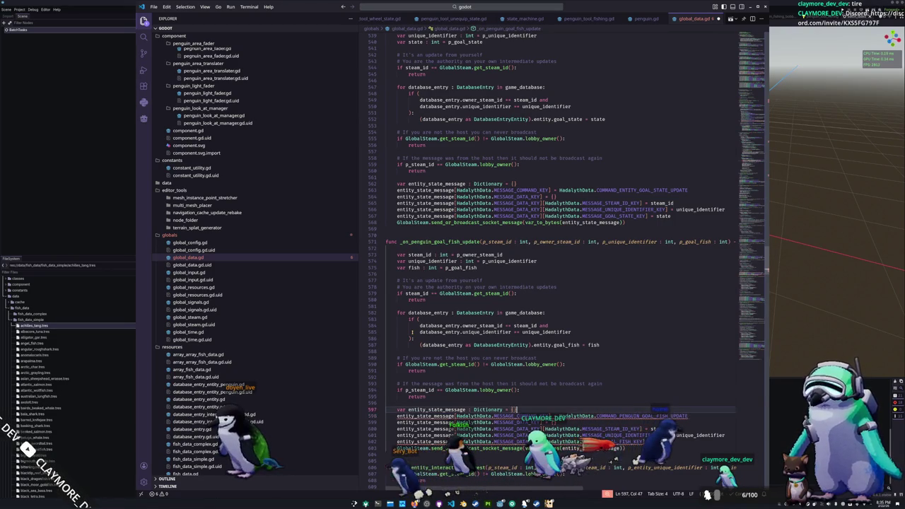
left_click(386, 410)
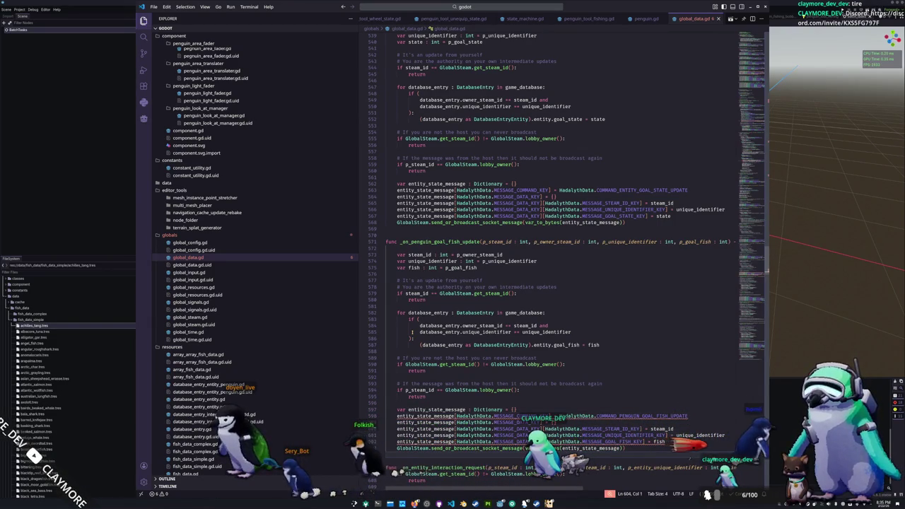
scroll(473, 377, "down", 1)
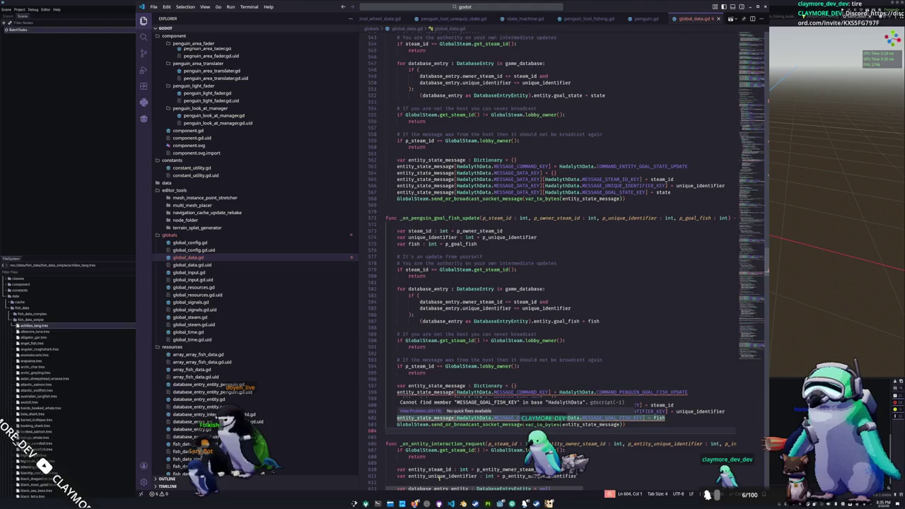
scroll(283, 370, "down", 1)
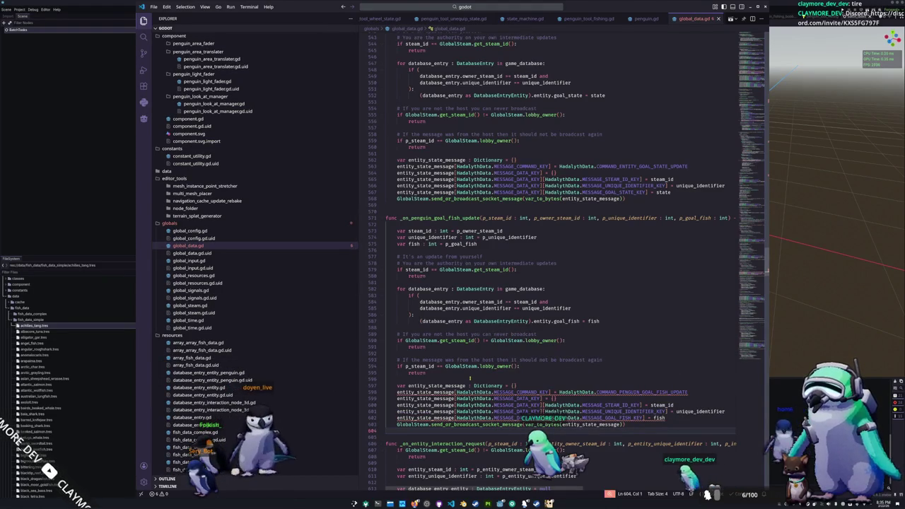
key("super")
- Launch a new VS Code window and open the Documents/SourceHut/HadalythZero folder
type("vscode")
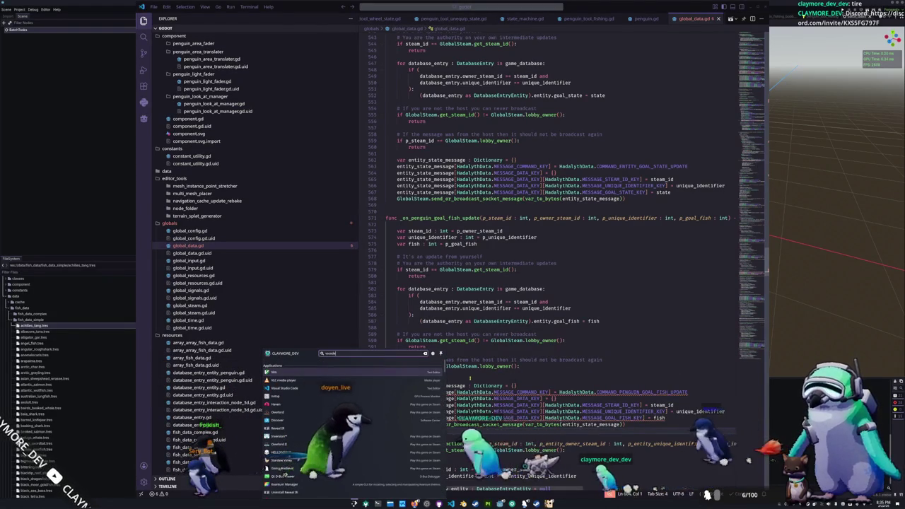
key("Return")
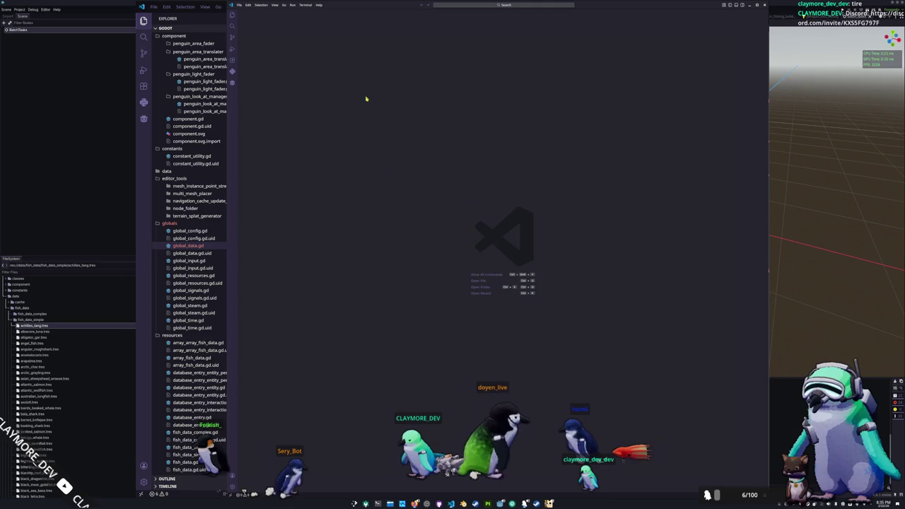
key("ctrl+k")
key("ctrl+o")
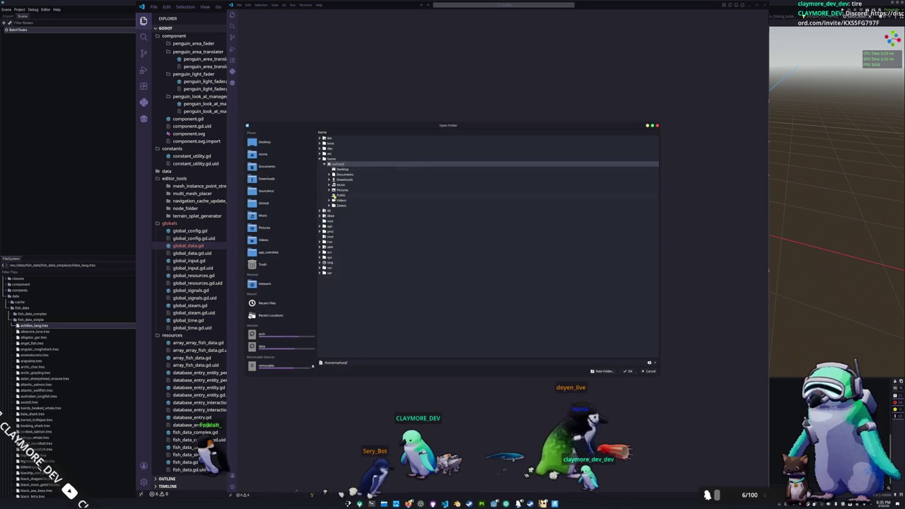
left_click(267, 191)
left_click(356, 231)
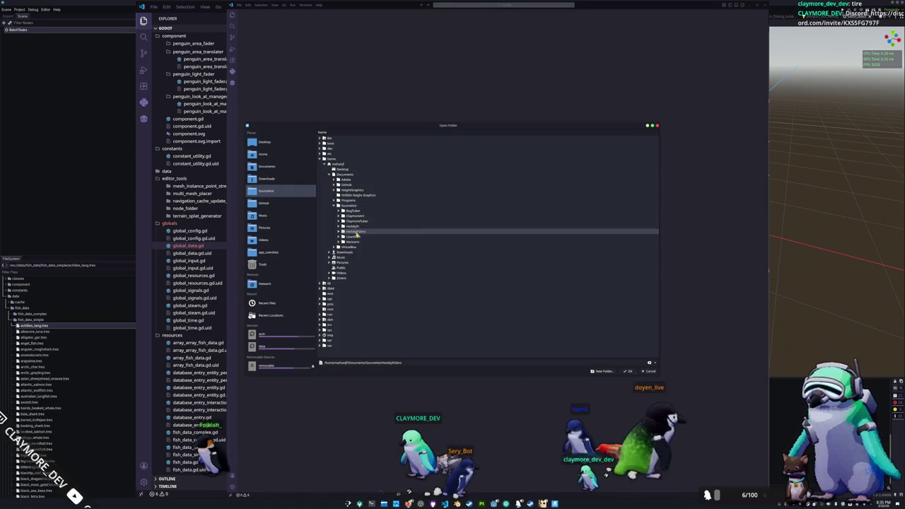
left_click(625, 372)
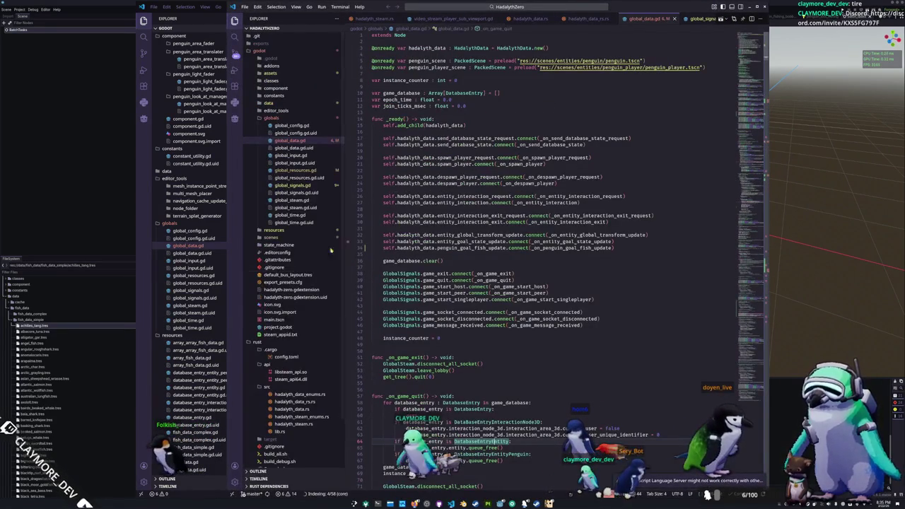
scroll(297, 212, "down", 2)
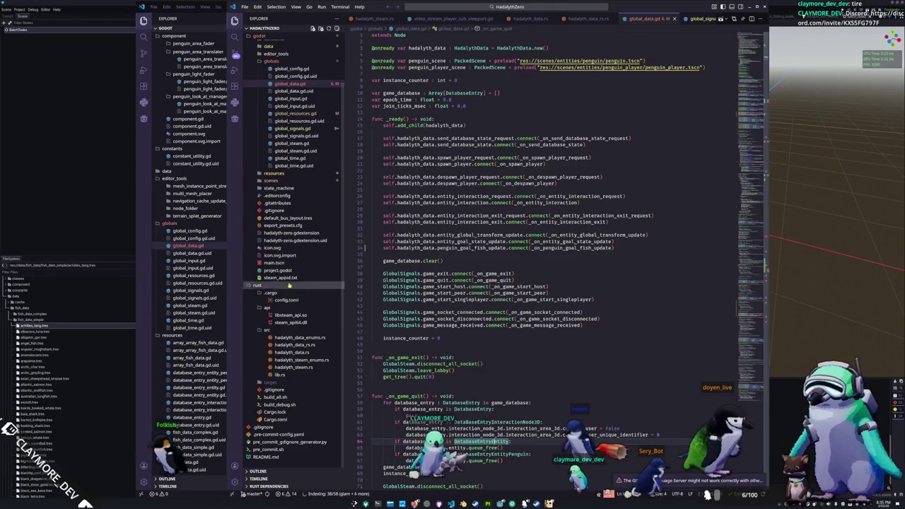
- Browse the project's Rust sources and open hadalyth_data_enums.rs
left_click(295, 344)
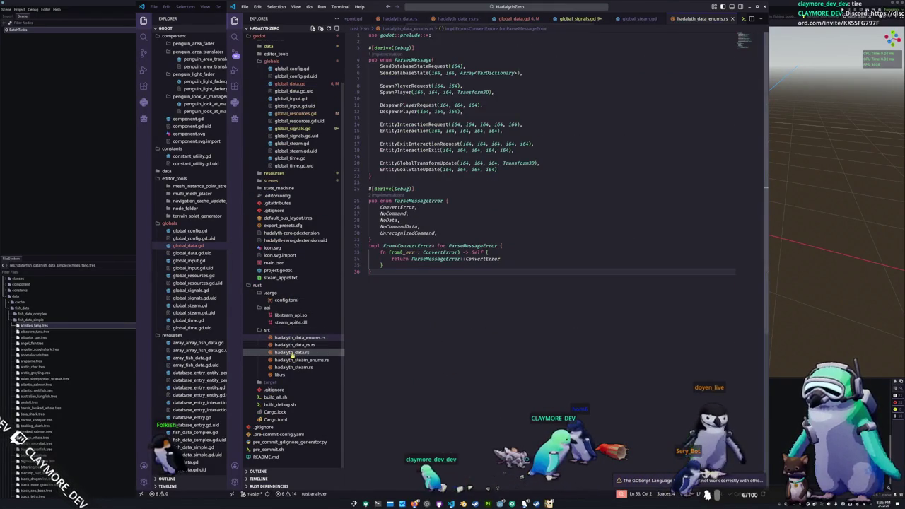
left_click(297, 352)
left_click(297, 344)
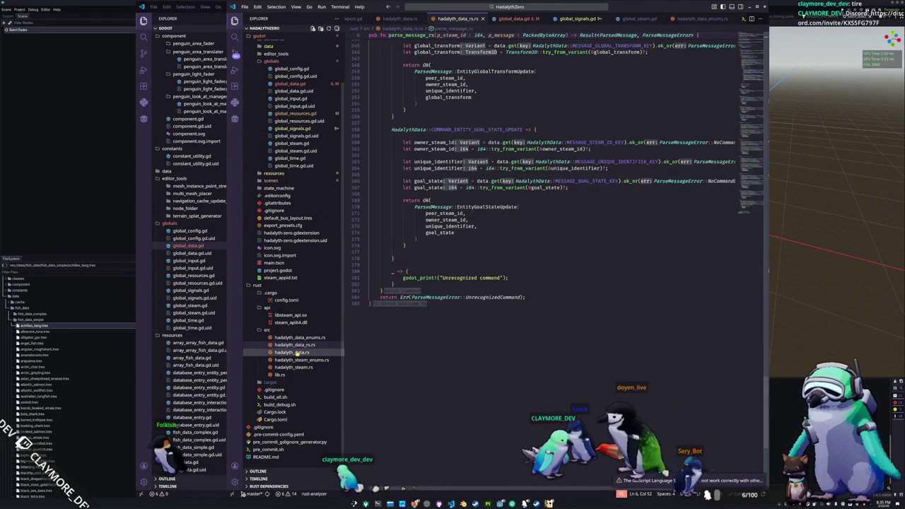
left_click(297, 351)
left_click(295, 367)
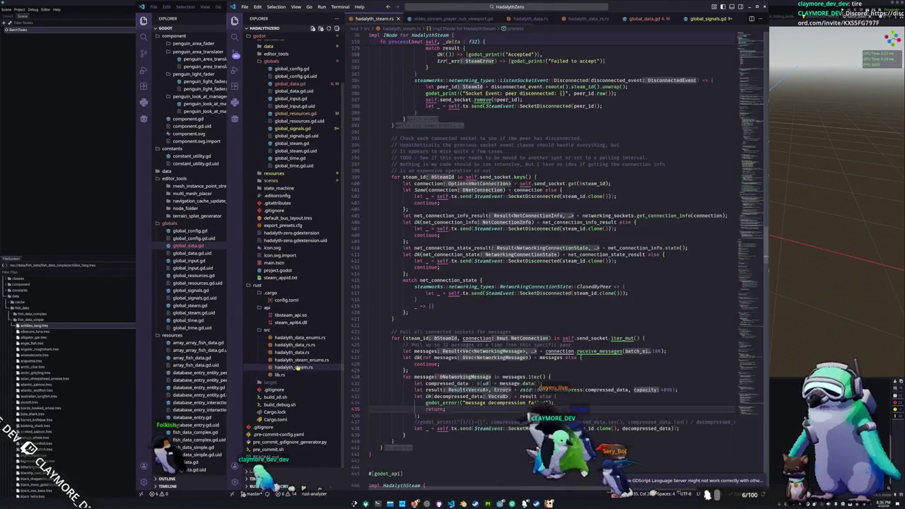
left_click(298, 360)
left_click(300, 337)
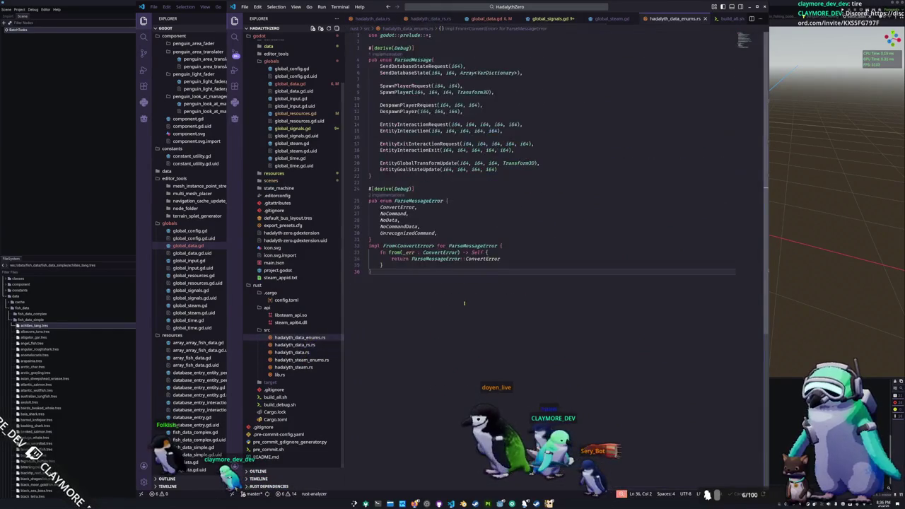
- Add a new goal-fish variant with i64 parameters below EntityGoalStateUpdate
left_click(514, 170)
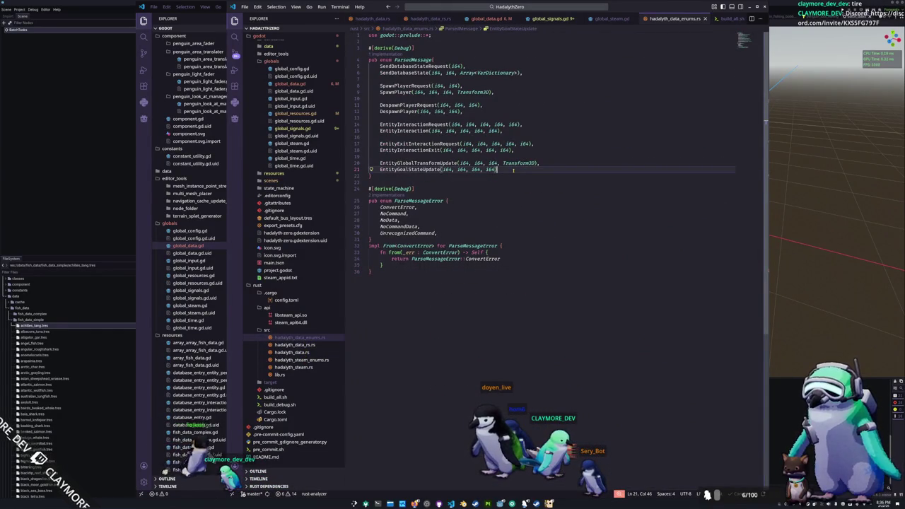
type(",")
key("Return")
type("Entity")
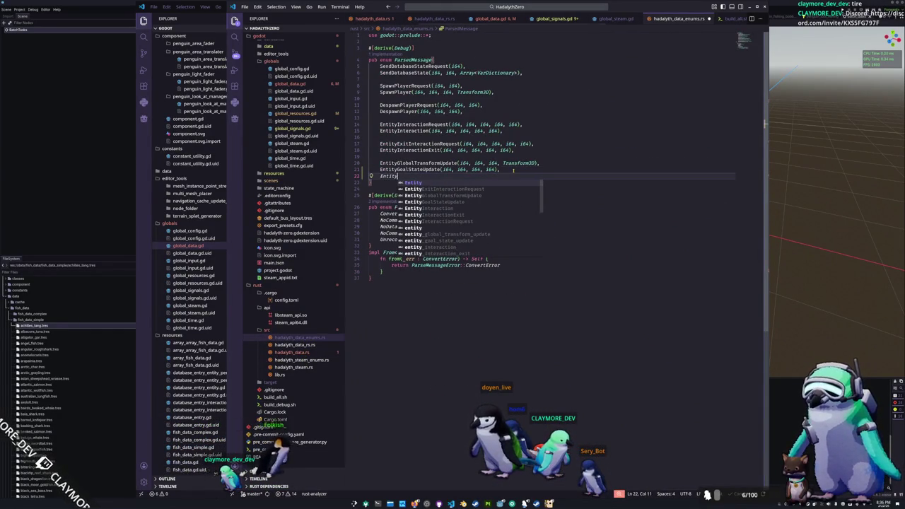
type("GoalFishUpdat")
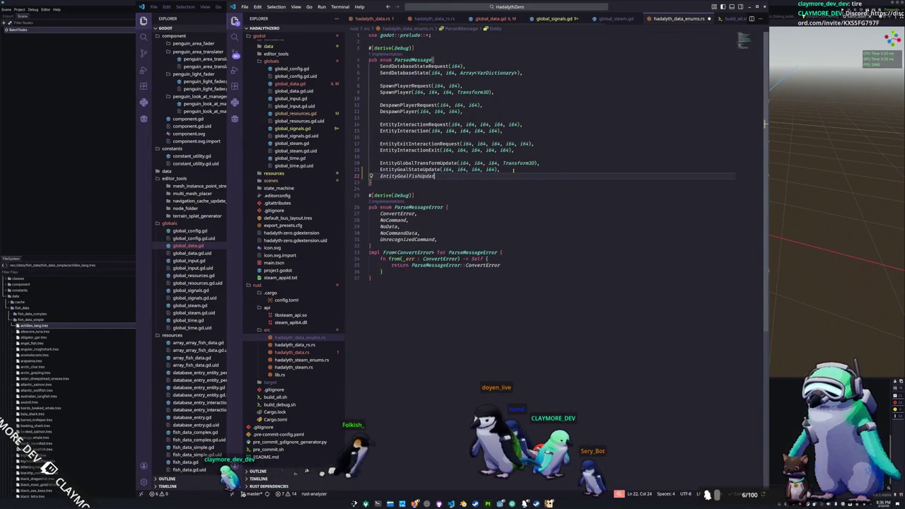
key("Up")
key("Right")
key("shift+Right")
key("shift+Right")
key("shift+Right")
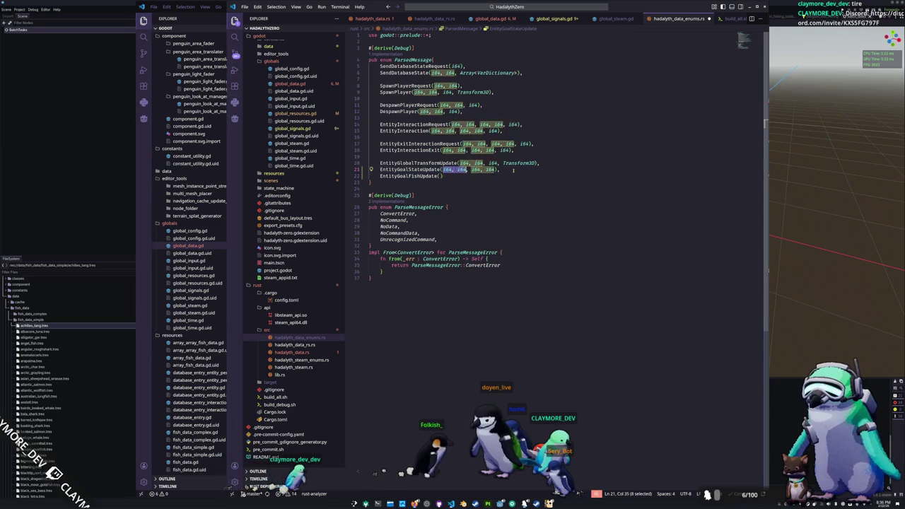
key("shift+Right")
key("shift+Right")
key("shift+Right")
key("Down")
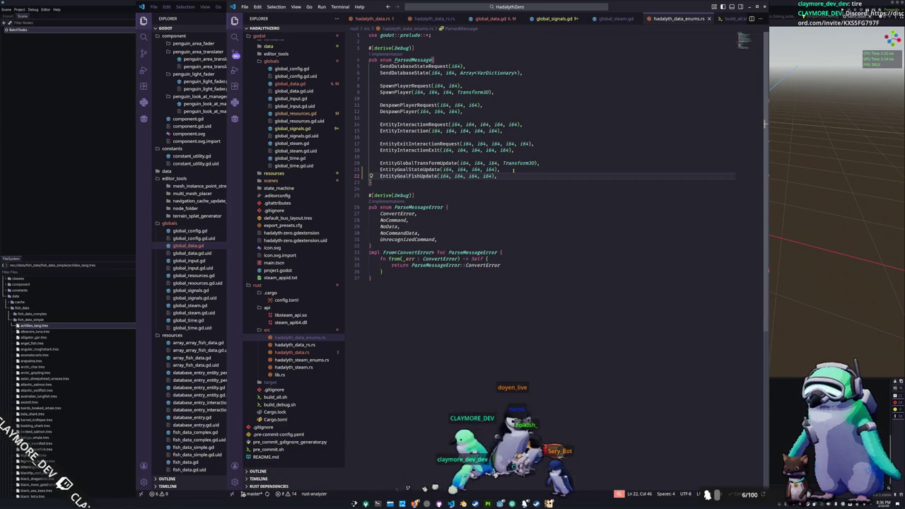
- Rename the variant to PenguinGoalFishUpdate and add blank-line spacing around it
key("Home")
key("Return")
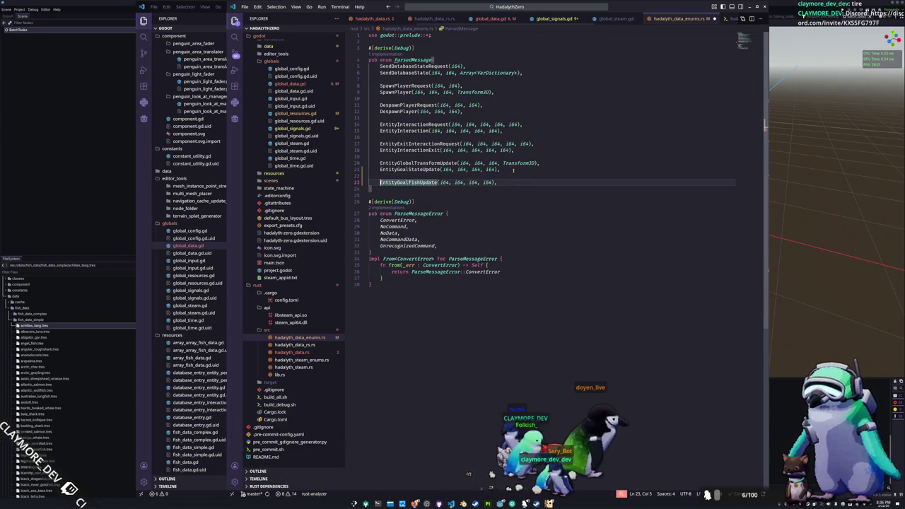
key("shift+Right")
key("shift+Right")
key("shift+Right")
type("Peng")
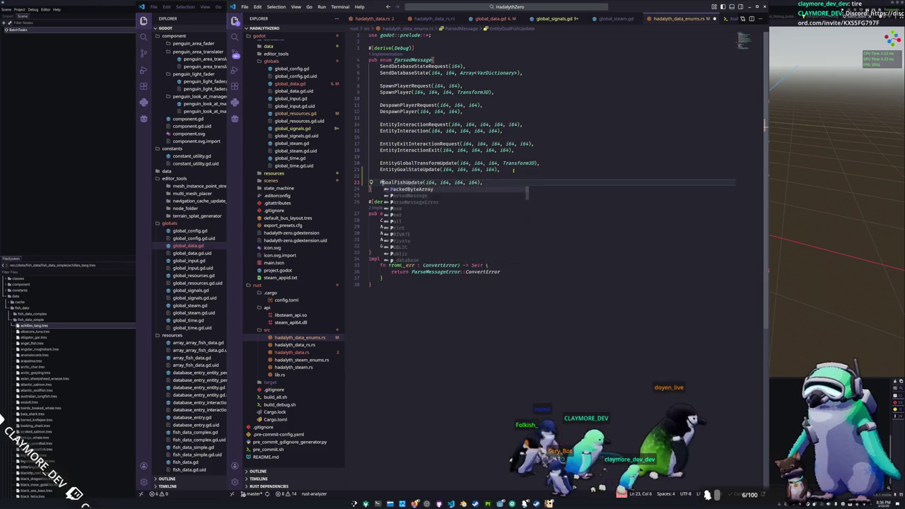
type("uin")
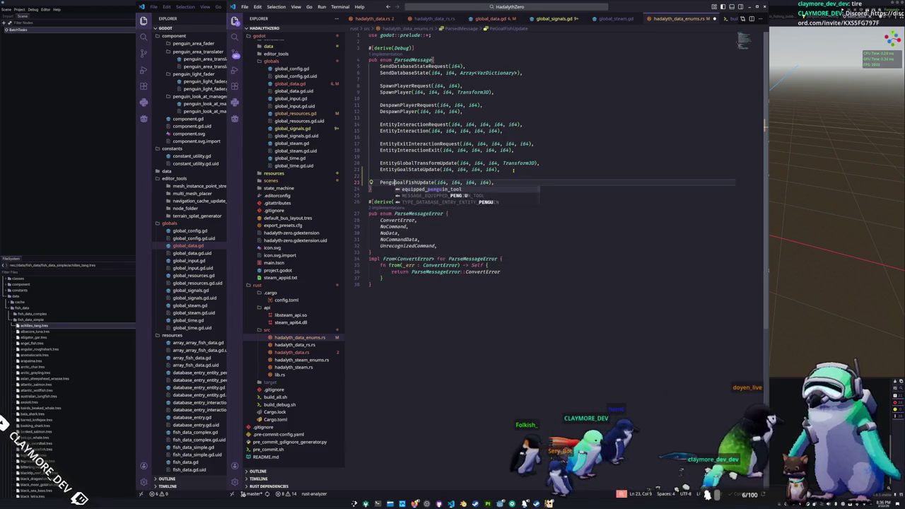
key("Escape")
key("Down")
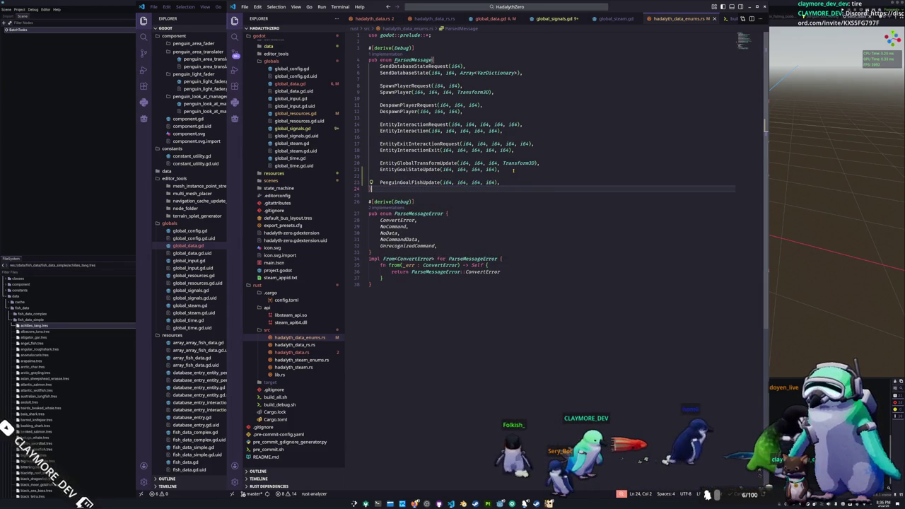
key("Down")
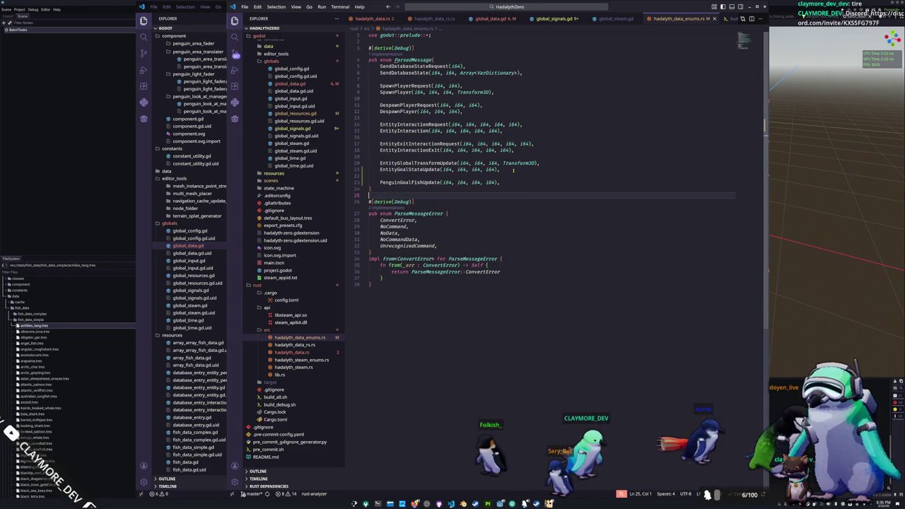
key("Return")
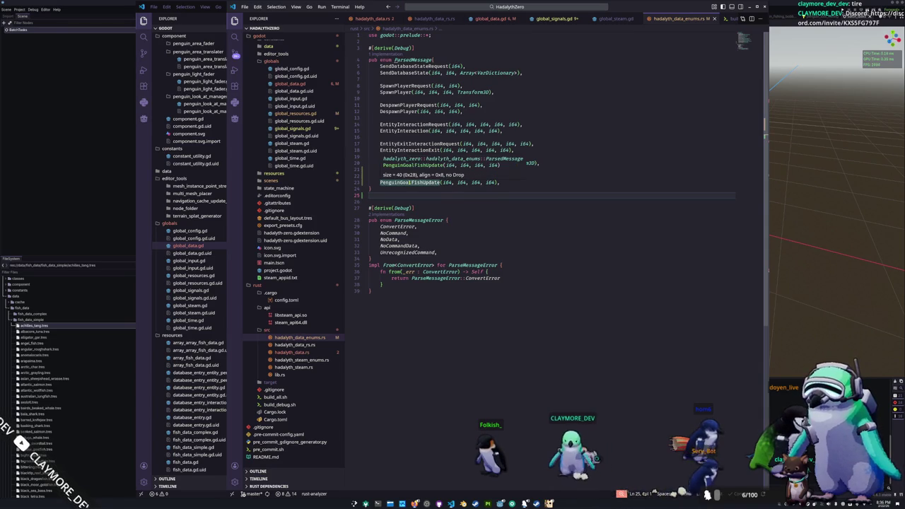
double_click(410, 183)
- Review the parsing code in hadalyth_data_rs.rs
left_click(297, 345)
scroll(451, 263, "up", 15)
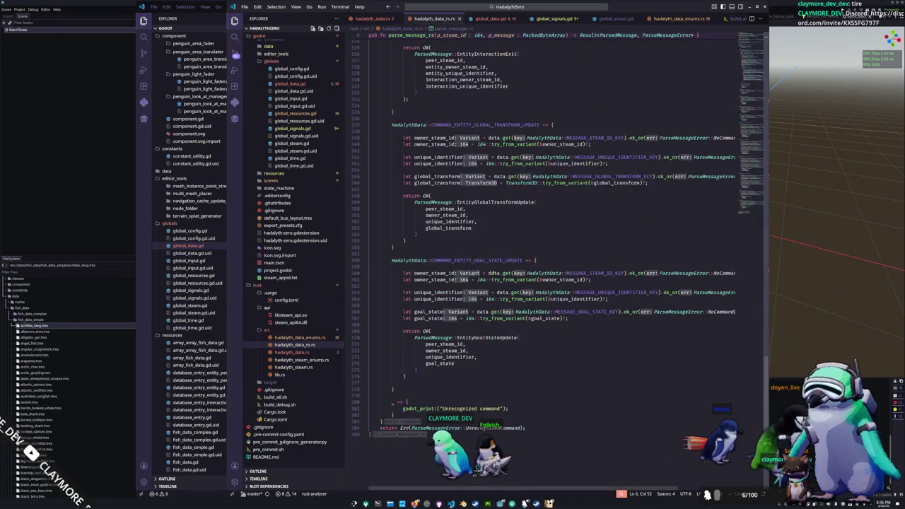
scroll(552, 146, "up", 20)
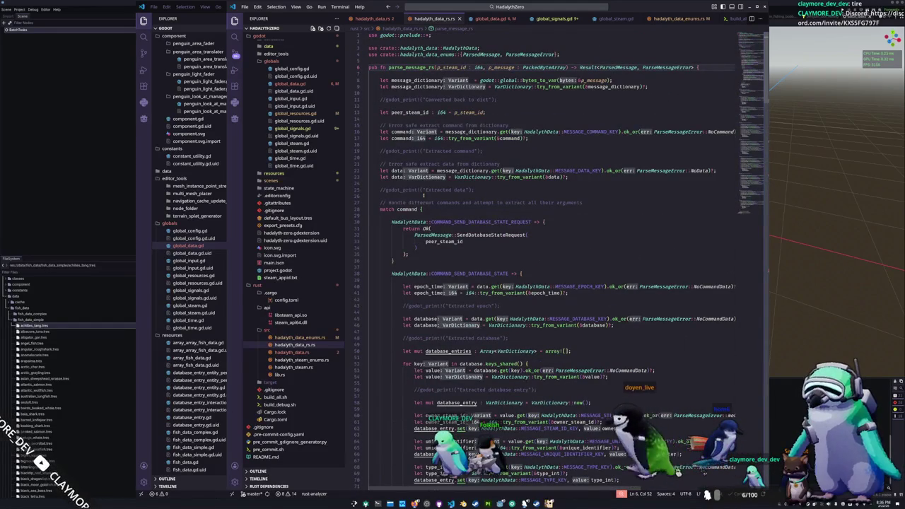
- Bring up hadalyth_data.rs at the signal declarations above parse_message
left_click(291, 353)
scroll(423, 268, "down", 15)
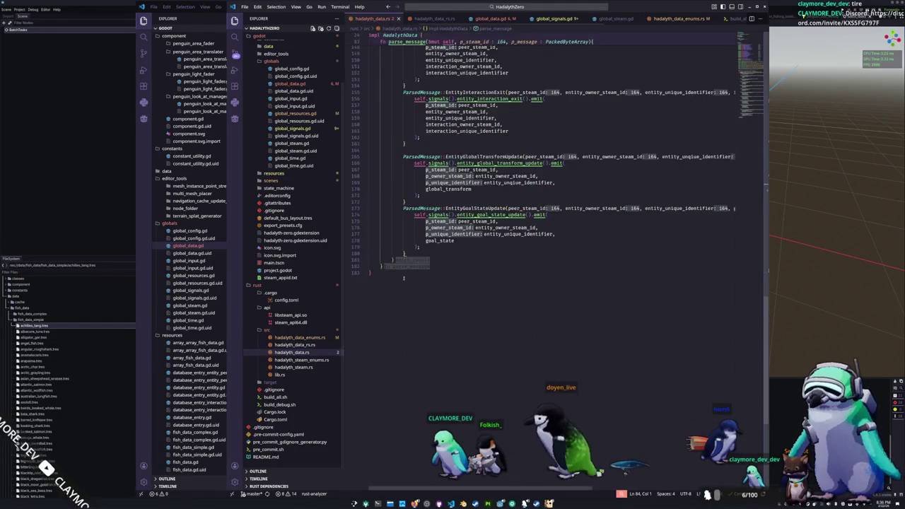
scroll(422, 268, "up", 15)
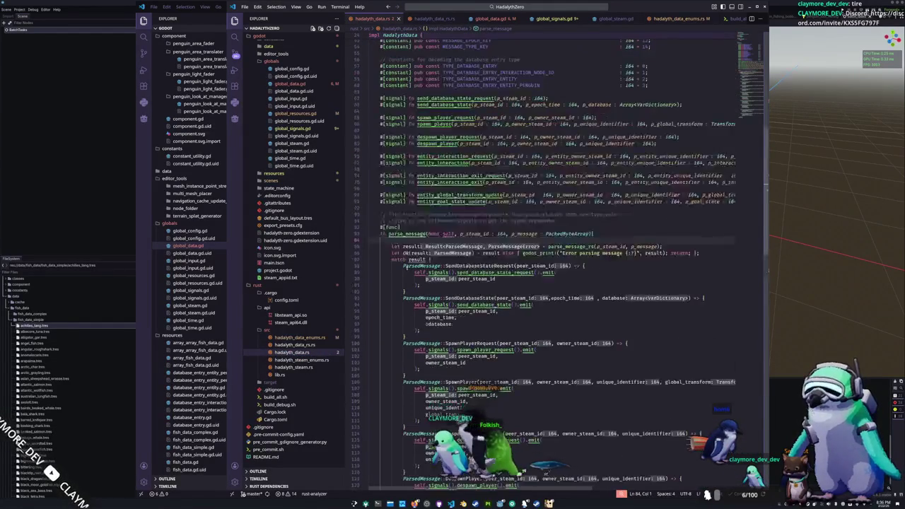
scroll(545, 240, "down", 4)
- Start a new #[signal] fn penguin_goal_fish_update declaration above parse_message
left_click(424, 386)
key("Return")
type("#[signal] fn penguin_goal_fis")
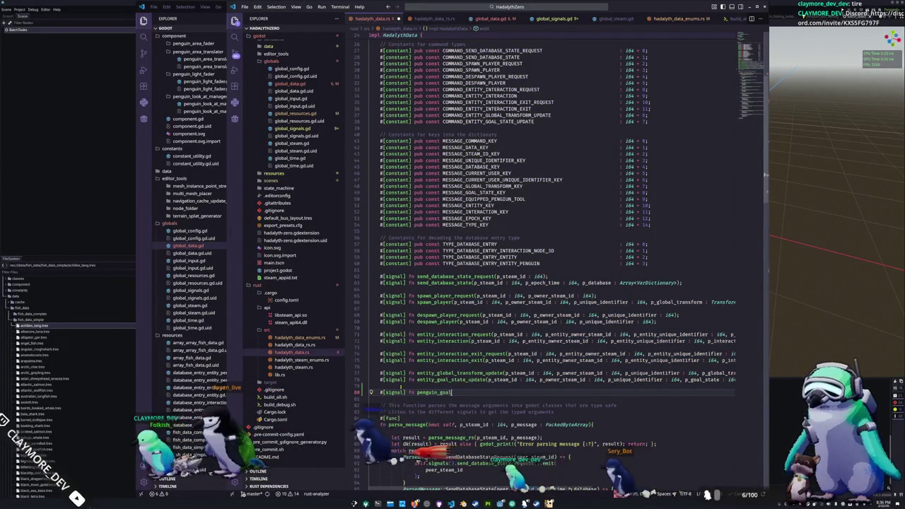
type("h_update(p")
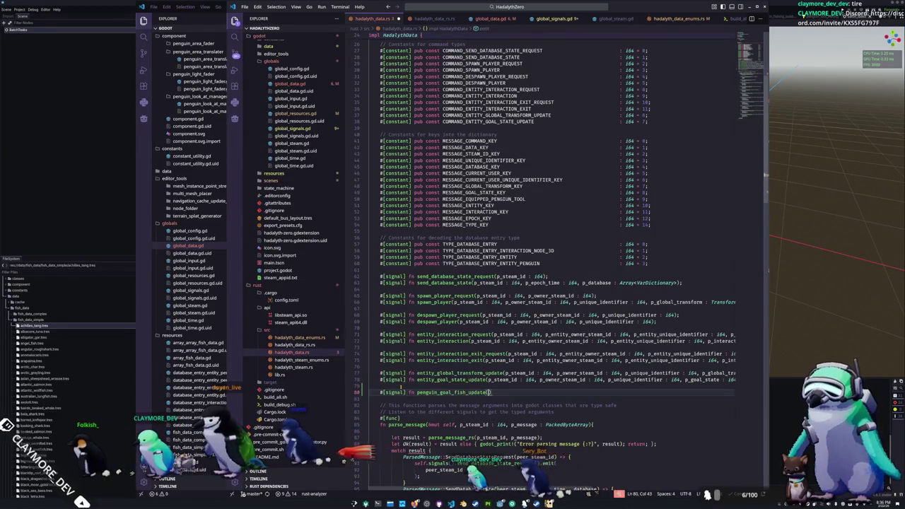
type("_steam_")
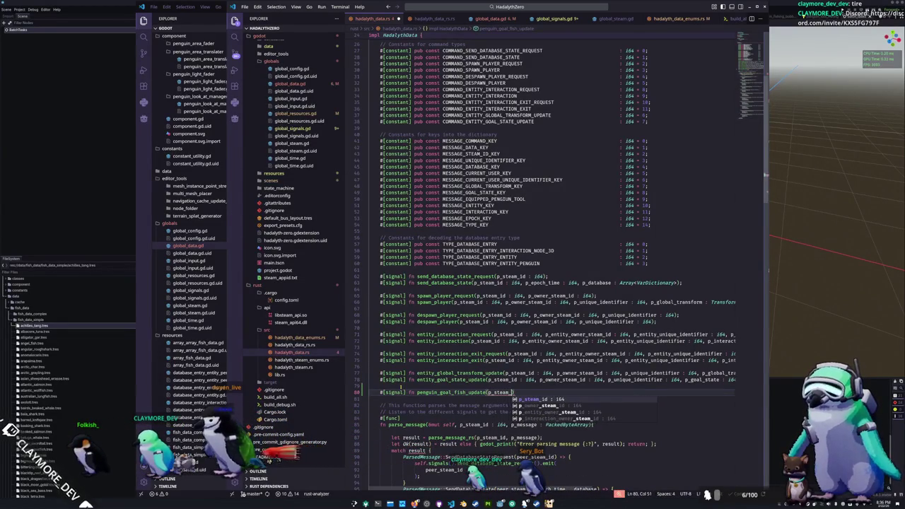
- Copy the entity_goal_state_update parameter list into penguin_goal_fish_update
left_click_drag(488, 380, 586, 380)
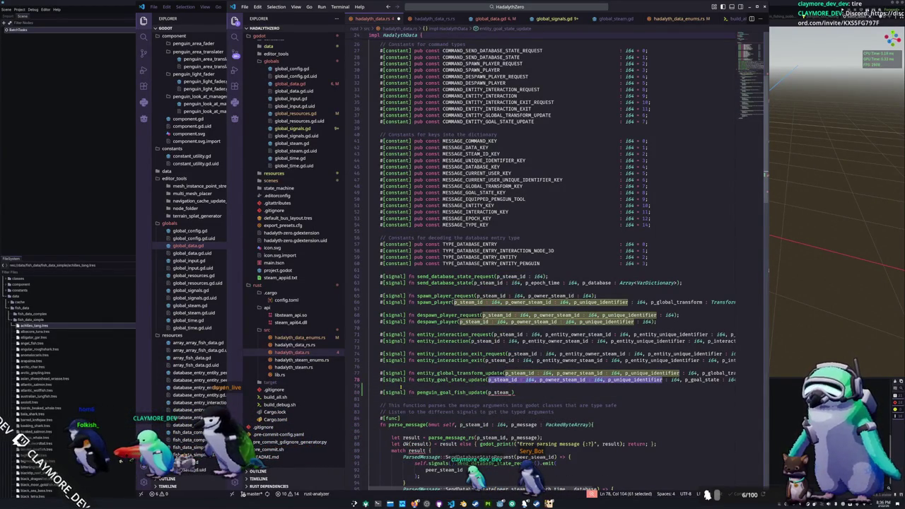
key("shift+End")
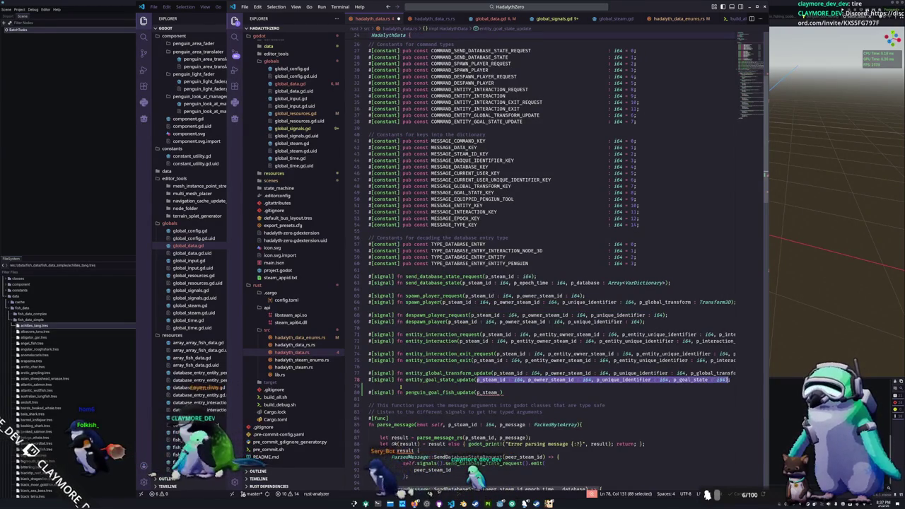
key("ctrl+c")
key("Down")
key("Down")
key("ctrl+v")
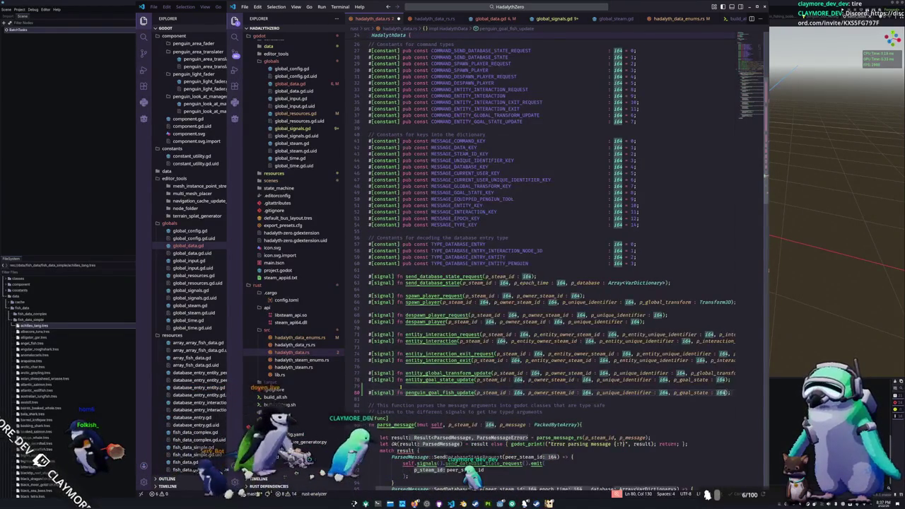
- Replace the p_goal_state parameter with p_goal_fish and dismiss the suggestions
key("ctrl+Left")
key("ctrl+Left")
key("ctrl+Left")
key("ctrl+Delete")
type("p_g")
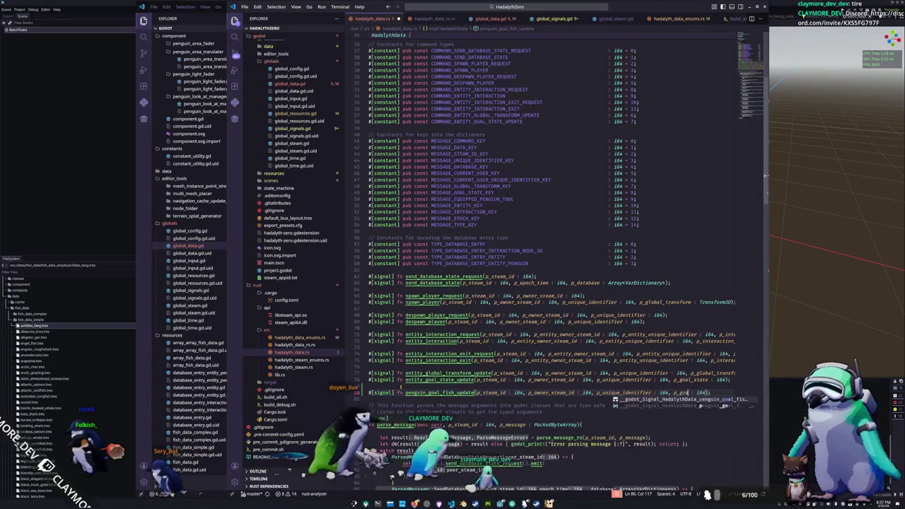
type("h")
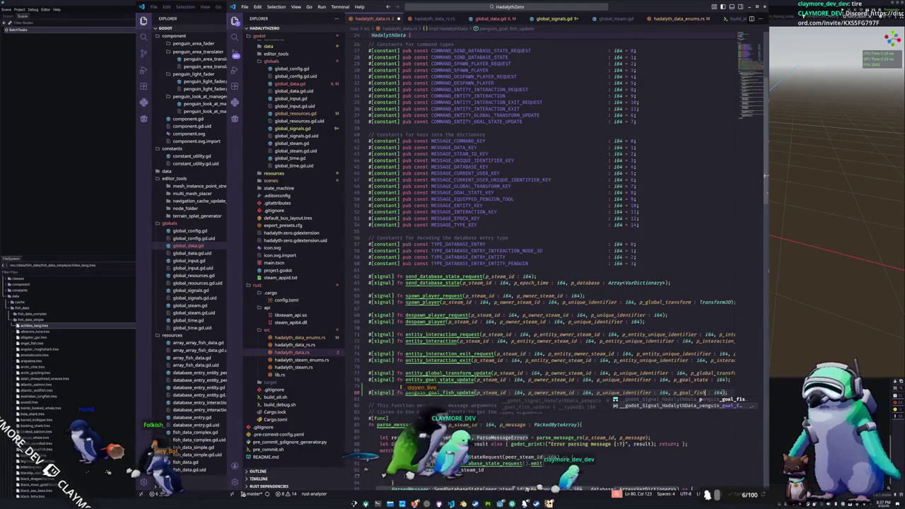
left_click(401, 388)
scroll(401, 388, "down", 1)
key("Down")
key("Down")
key("Down")
key("Down")
key("Down")
key("Down")
key("Down")
key("Down")
key("Down")
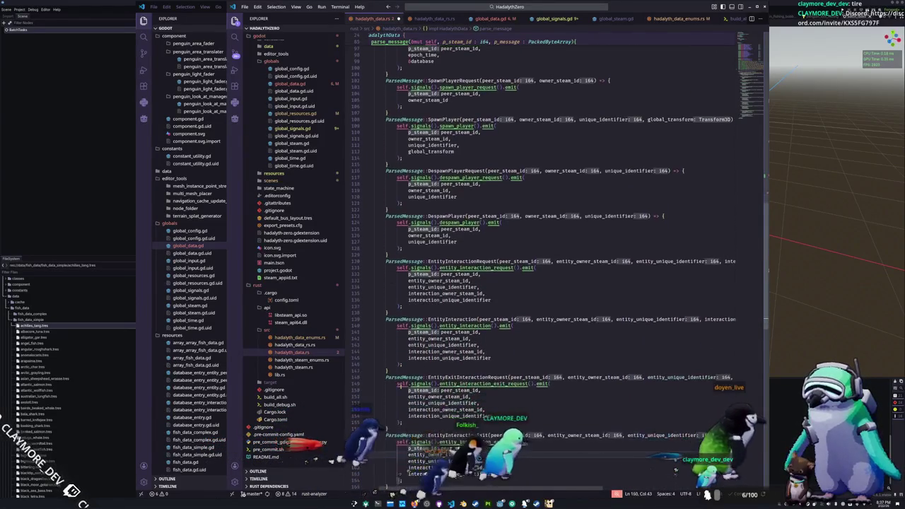
- Add a PenguinGoalFishUpdate match arm binding steam id, owner id, unique identifier and goal fish
key("Down")
key("Down")
key("Down")
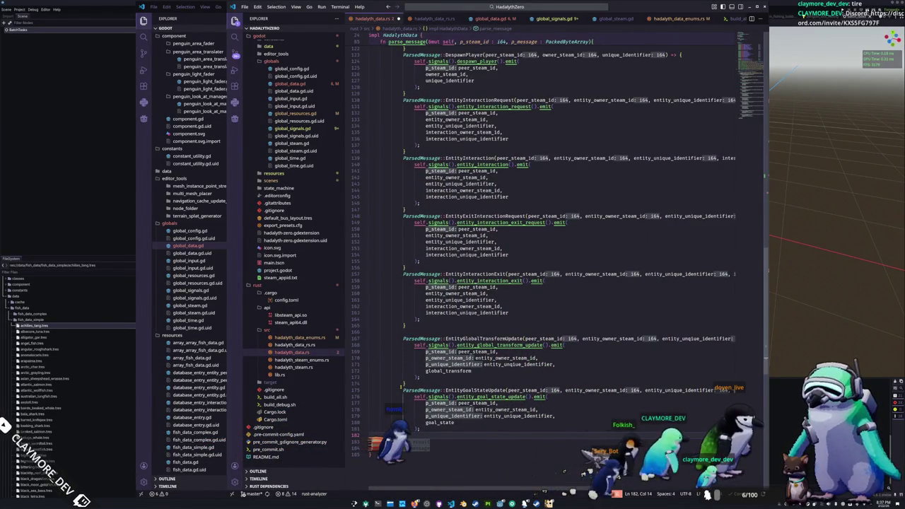
type("Peng")
key("Return")
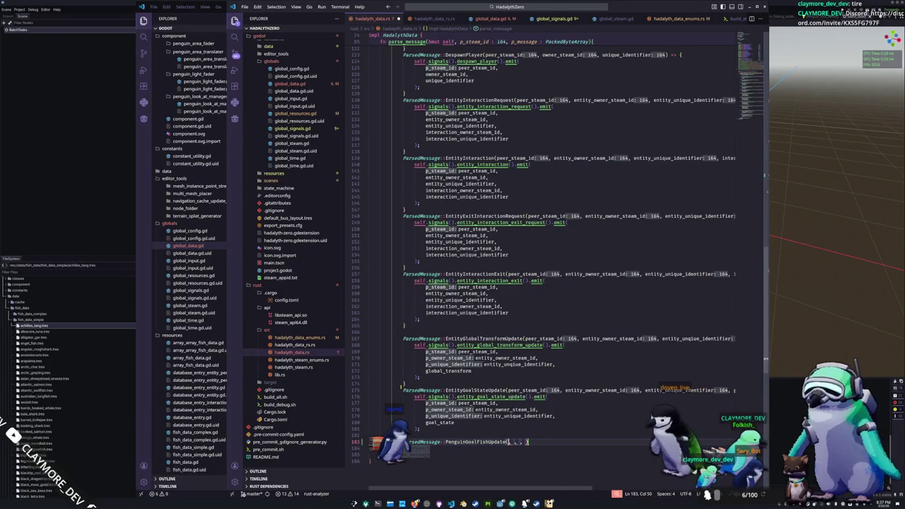
type("per_steam_id: i64")
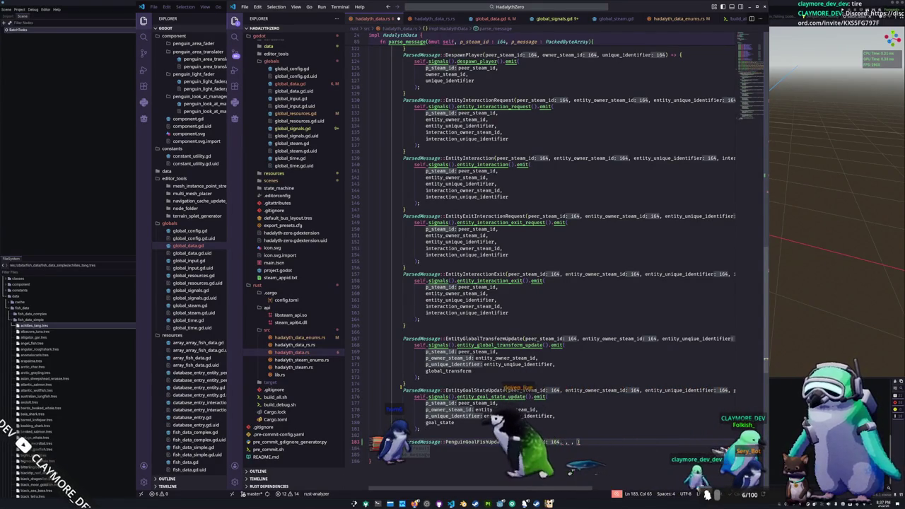
type(", entity_owne")
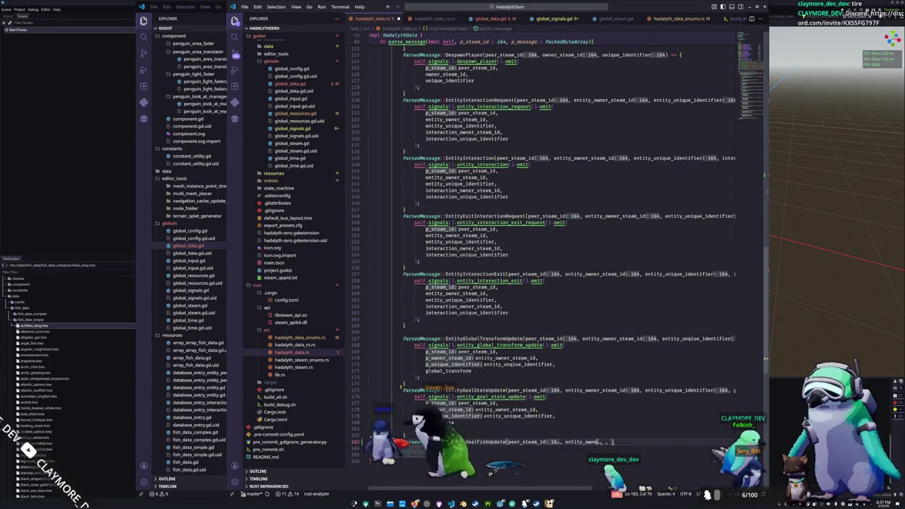
type("id: i64")
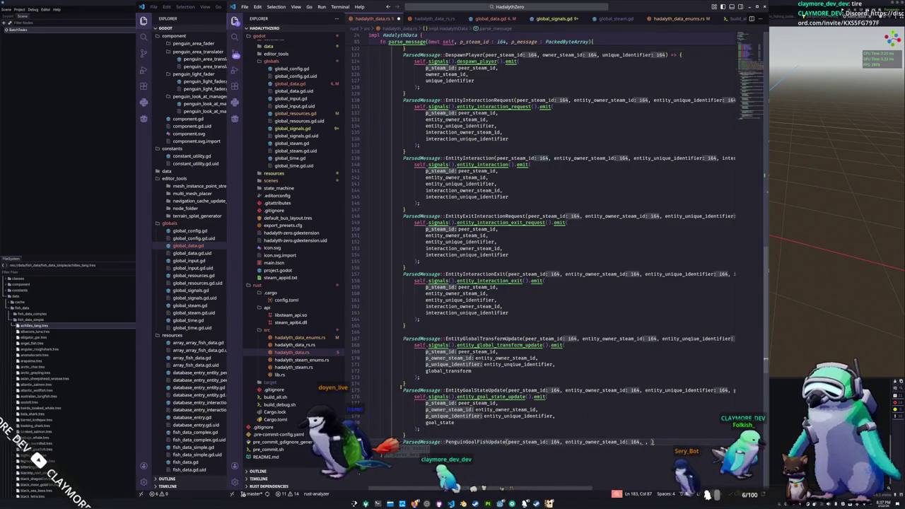
type(", entity_unique")
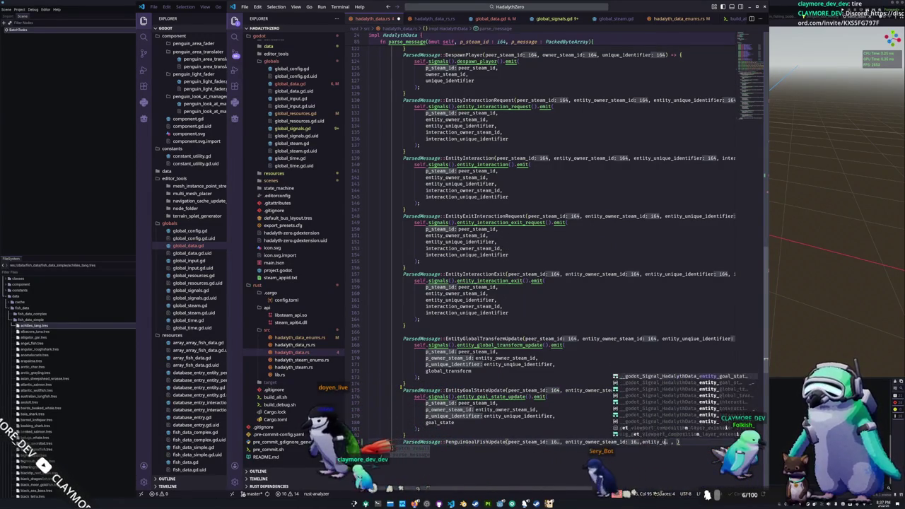
type("ntifier, ")
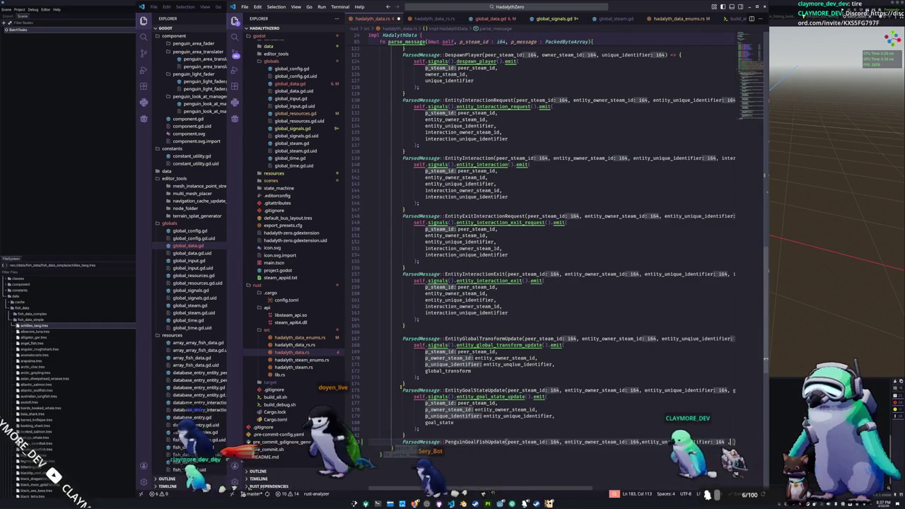
type("go")
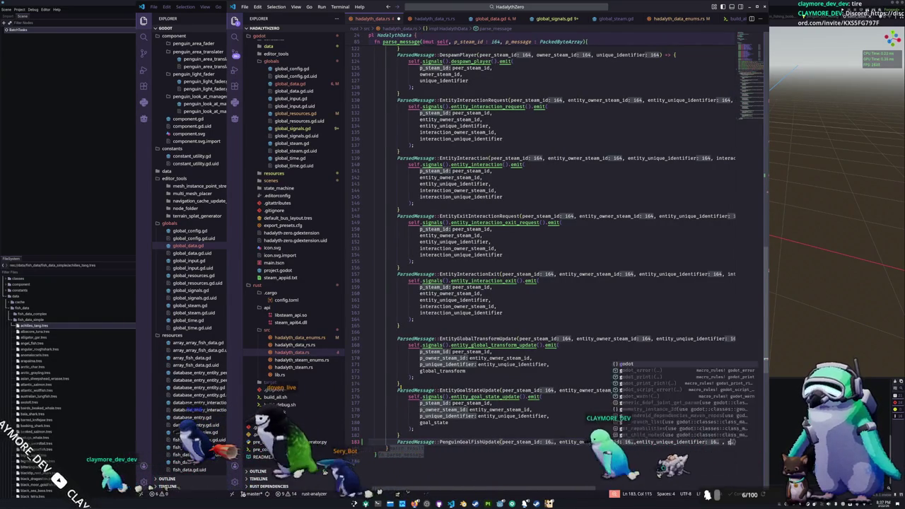
type("oal_fish")
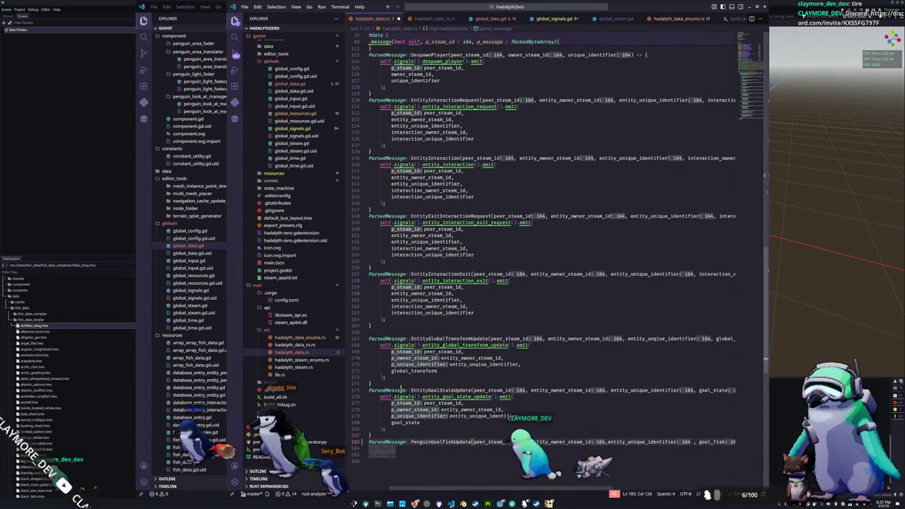
left_click(677, 442)
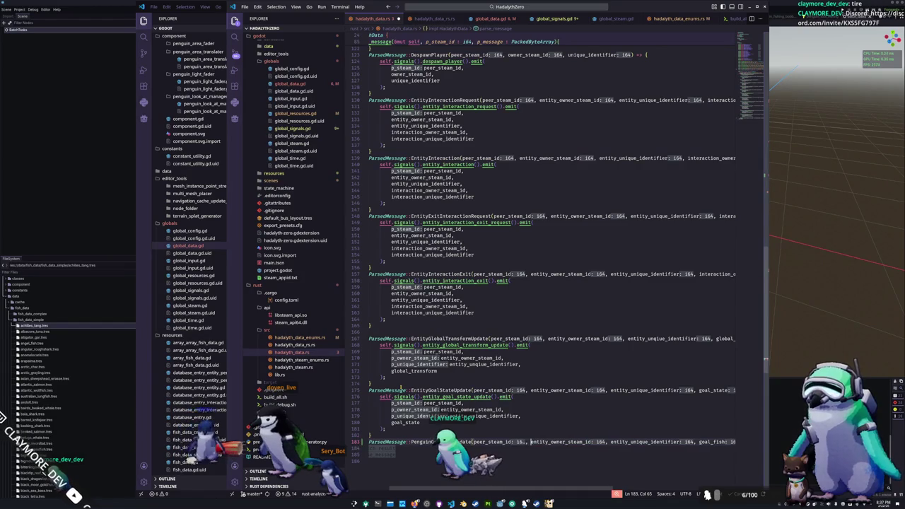
key("End")
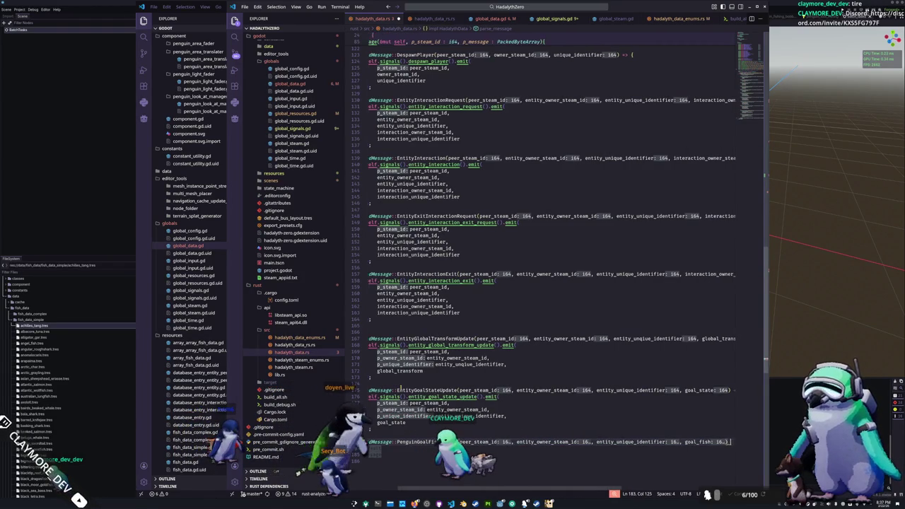
type("=> {")
key("Return")
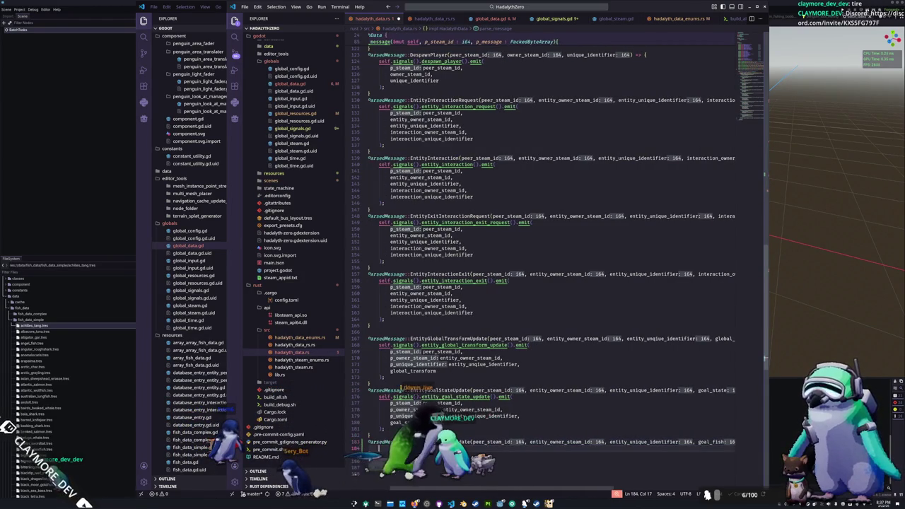
- Begin the arm body with a signals() call passing entity_owner_steam_id
type("self.se")
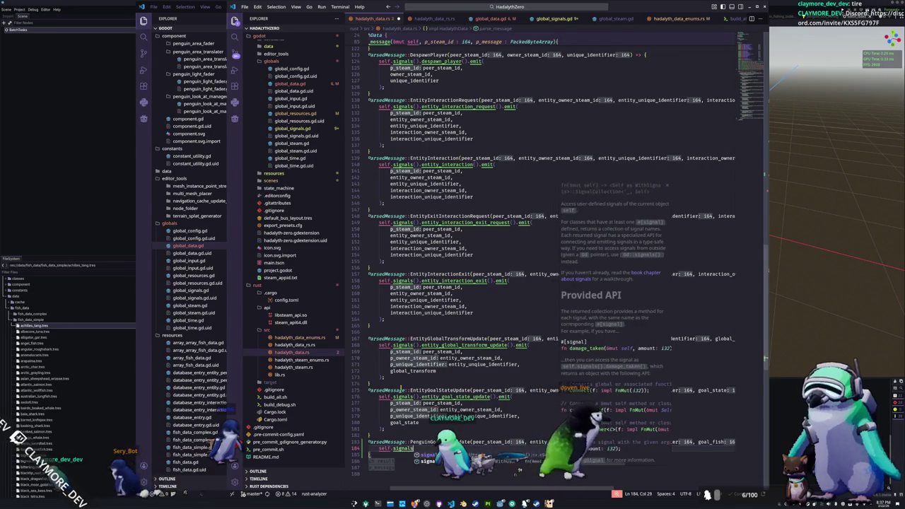
key("Return")
type(".")
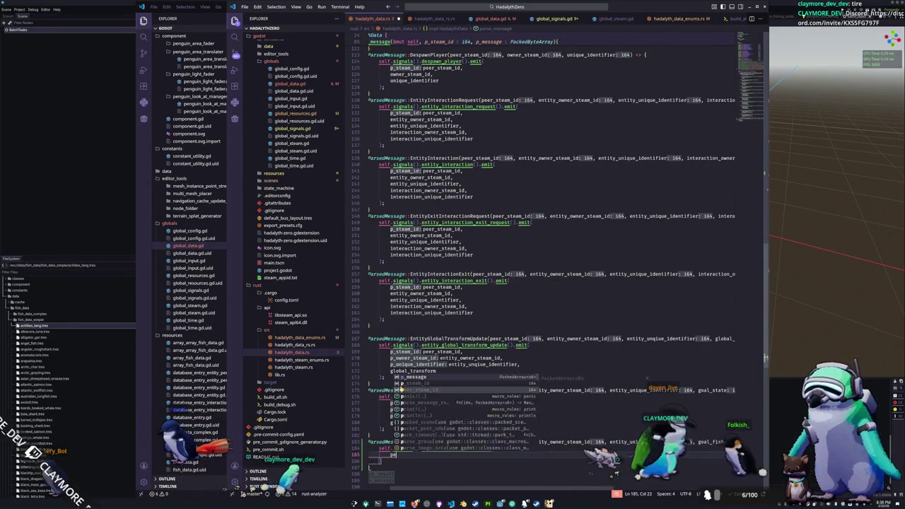
type("(")
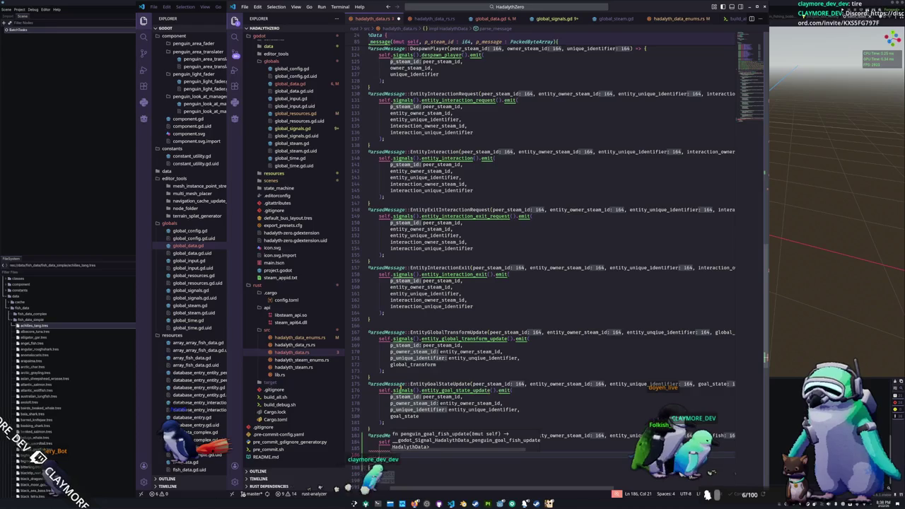
type("entity")
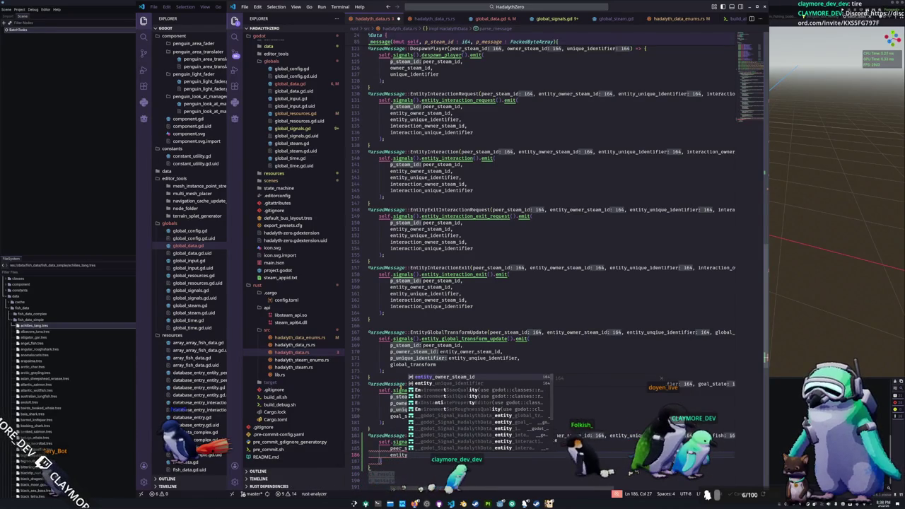
key("Return")
- Add entity_unique_identifier and the goal fish value as further call arguments
type(",")
key("Return")
type("entity")
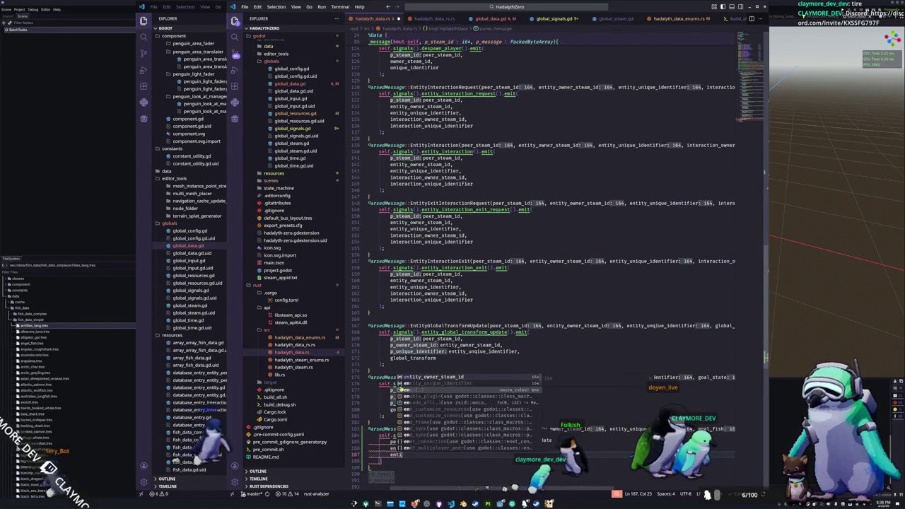
key("Down")
key("Return")
type(",")
key("Return")
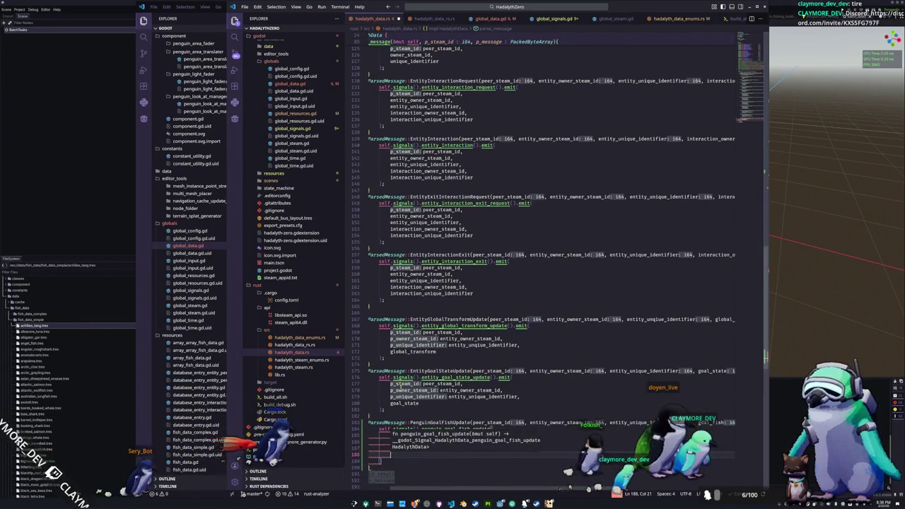
type("goal")
key("Return")
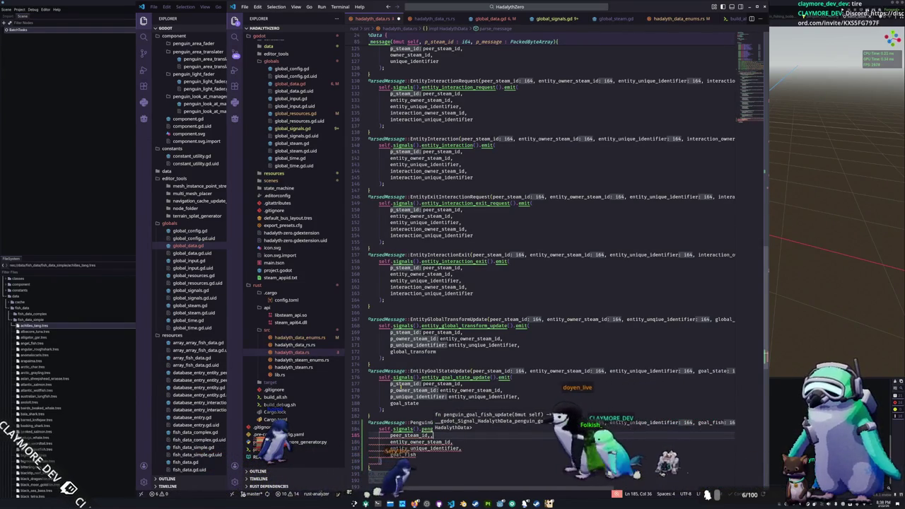
key("Down")
key("Home")
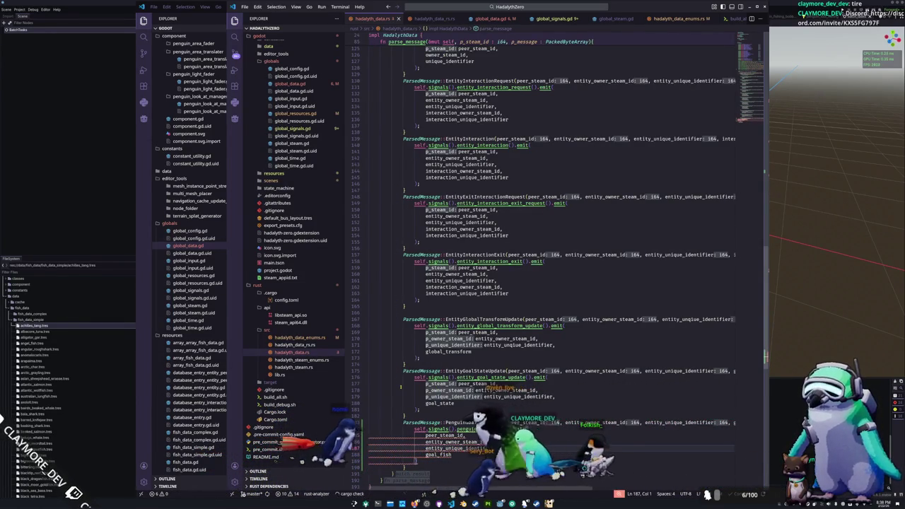
key("Down")
key("Down")
key("Down")
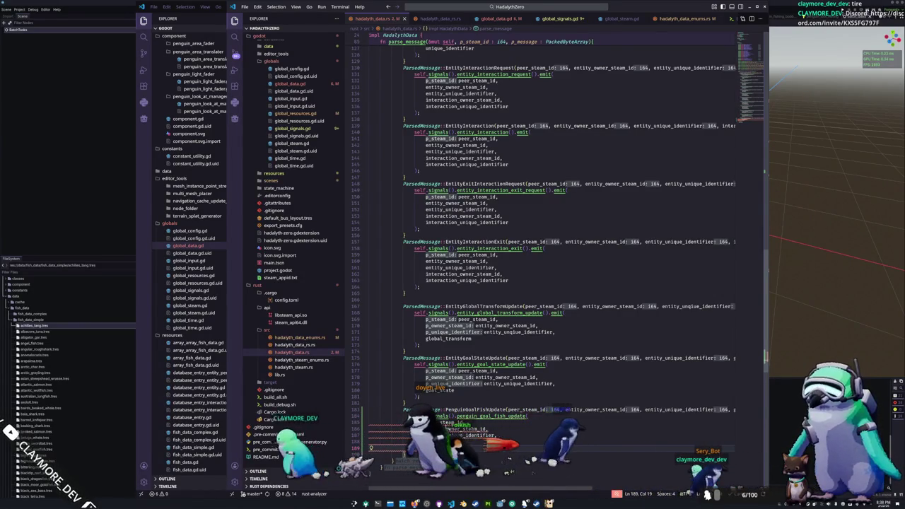
- Finish the penguin_goal_fish_update call with .emit(), then switch to hadalyth_data_rs.rs
mouse_move(598, 411)
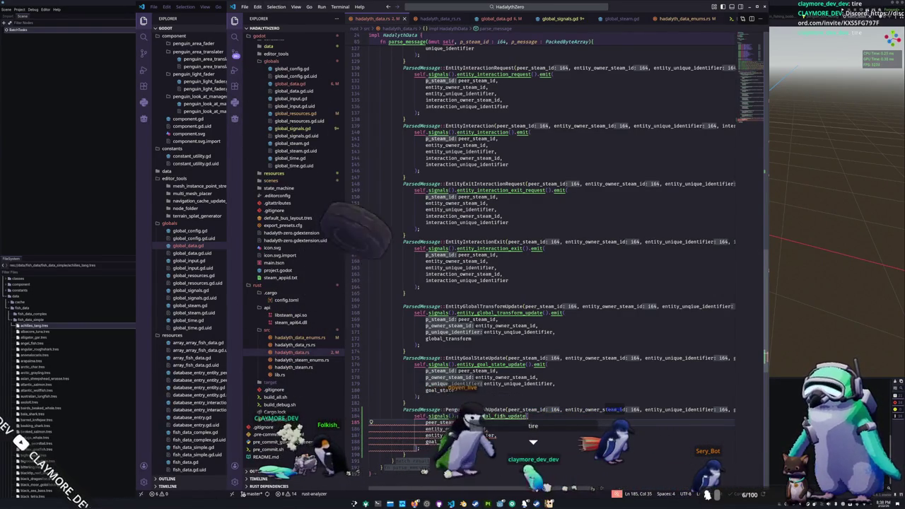
mouse_move(488, 416)
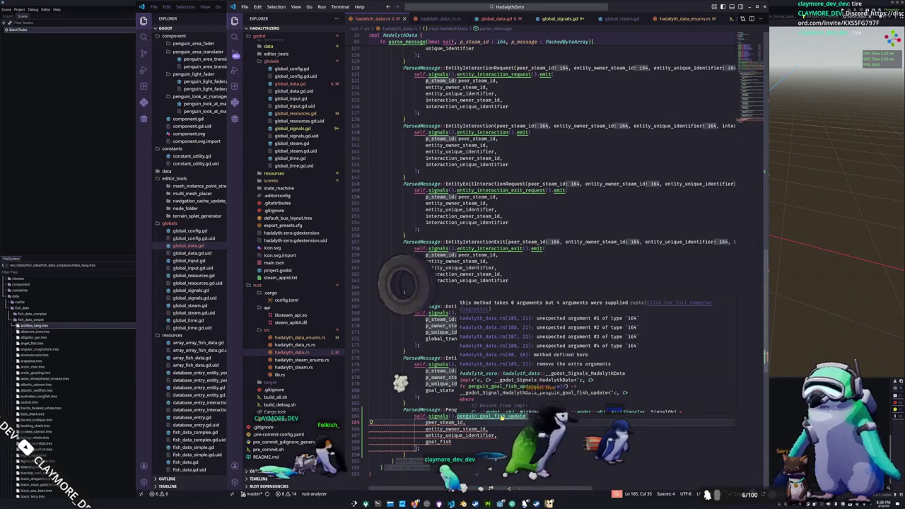
left_click(531, 416)
type(")")
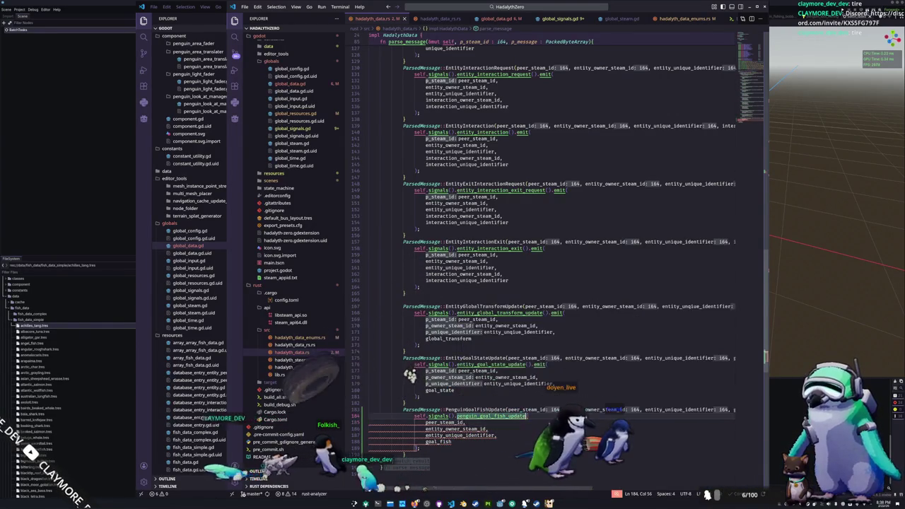
type(".emit")
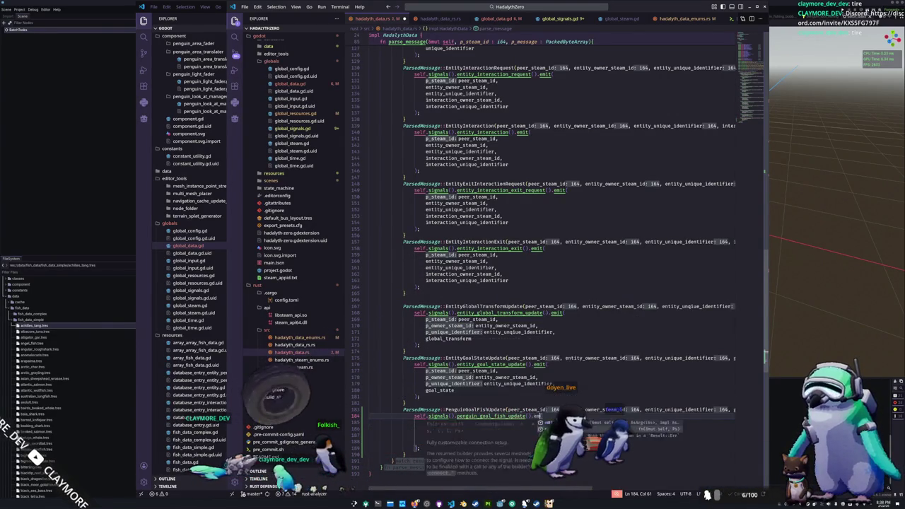
key("Down")
key("Down")
key("Down")
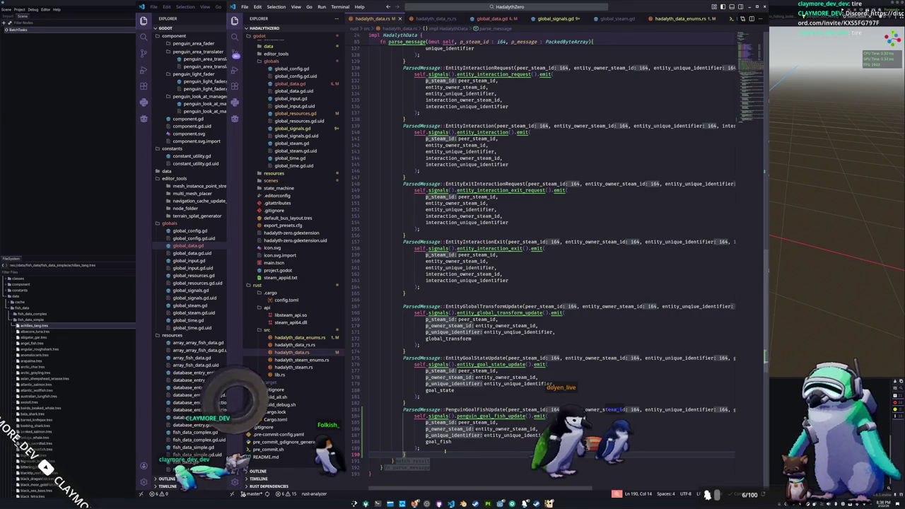
left_click(313, 346)
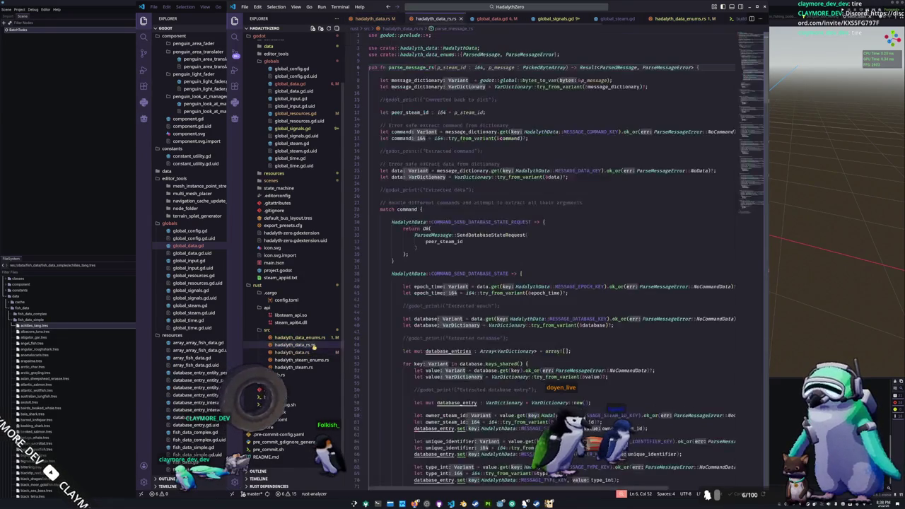
- In hadalyth_data_rs.rs, start a HadalythData arm line after the goal-state arm, then return to hadalyth_data.rs
left_click(395, 269)
scroll(396, 269, "down", 15)
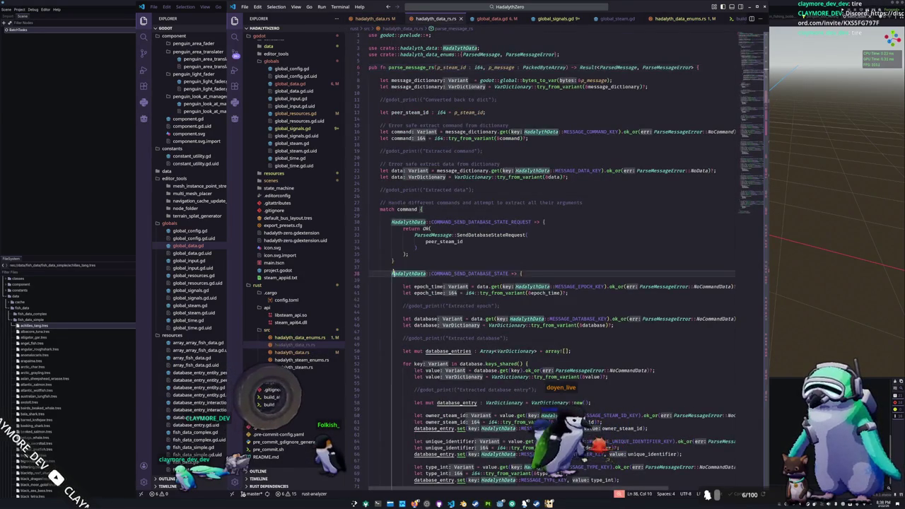
scroll(396, 269, "down", 20)
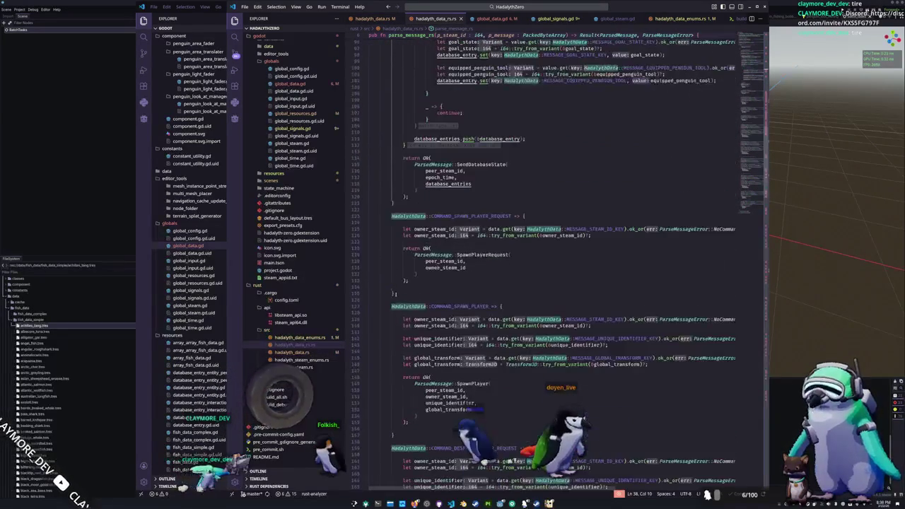
scroll(394, 337, "down", 20)
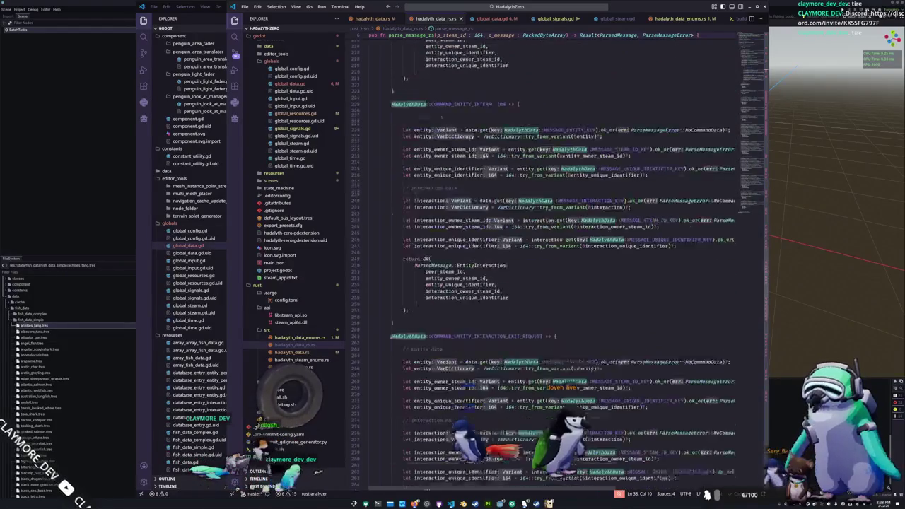
scroll(397, 337, "down", 2)
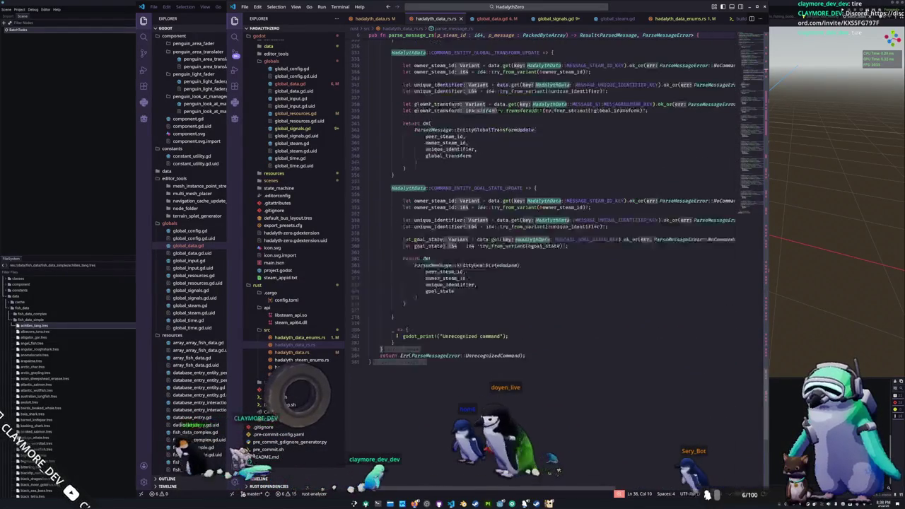
left_click(426, 319)
key("Return")
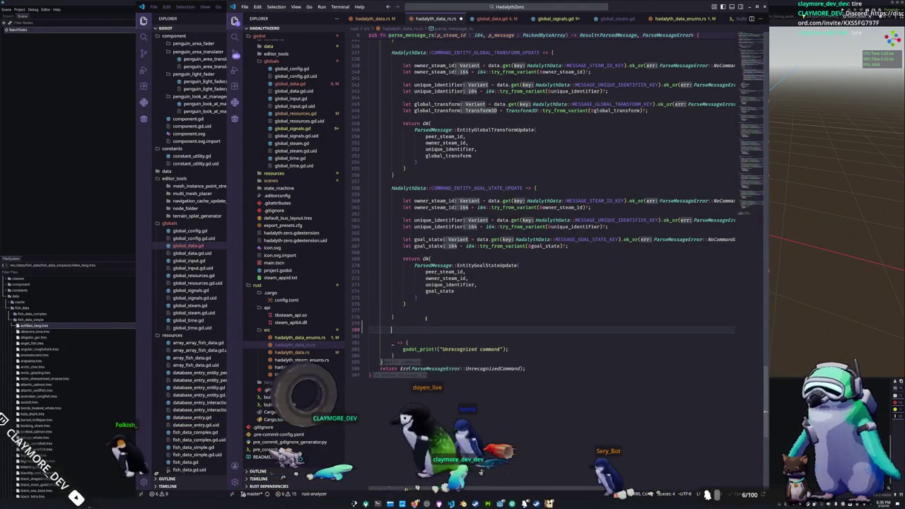
type("HadalythData")
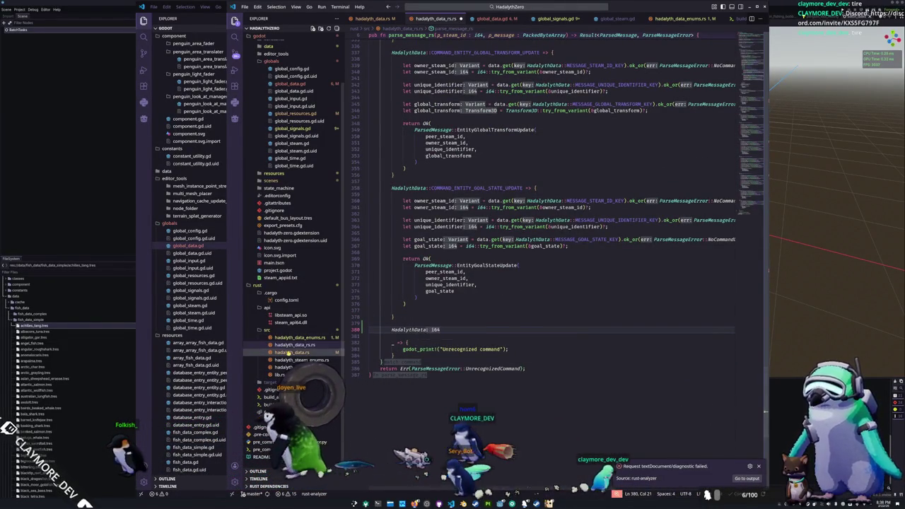
left_click(288, 353)
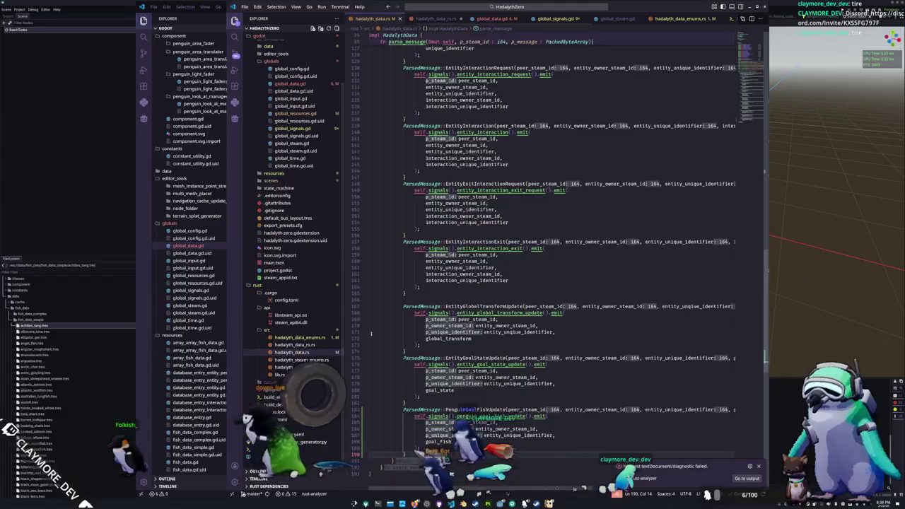
- Review the command constant values from COMMAND_SPAWN_PLAYER to COMMAND_ENTITY_GOAL_STATE_UPDATE
scroll(421, 312, "up", 10)
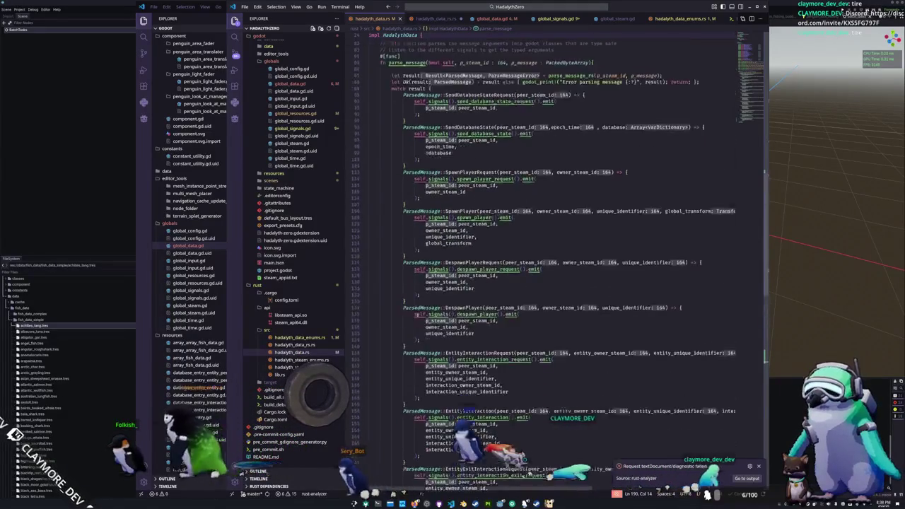
scroll(417, 312, "up", 3)
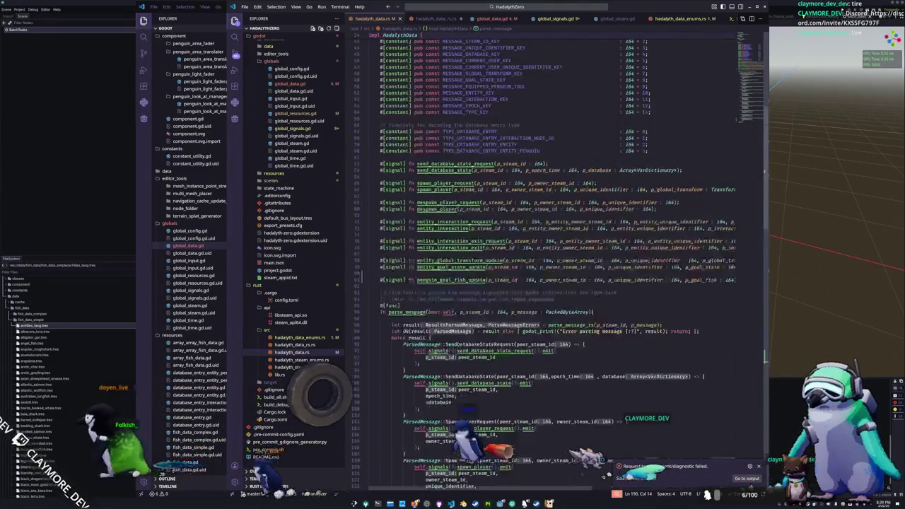
scroll(417, 312, "up", 15)
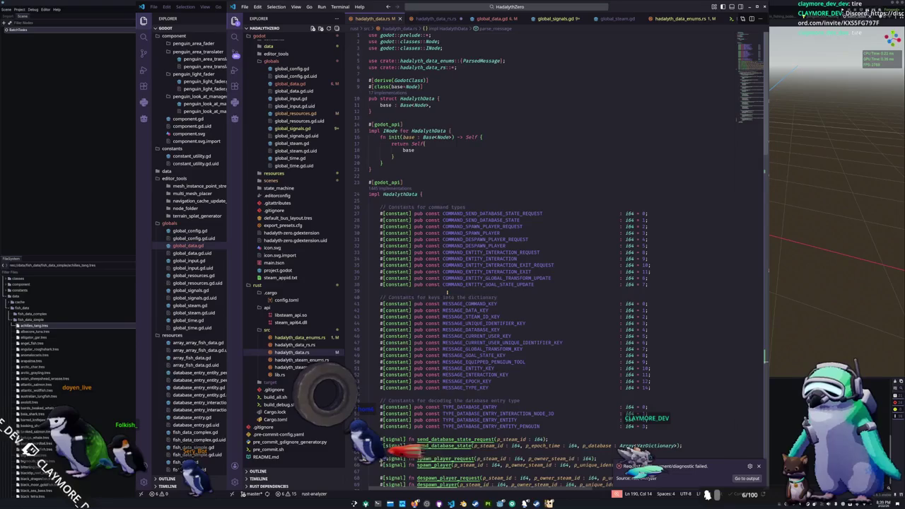
left_click(672, 283)
left_click(659, 265)
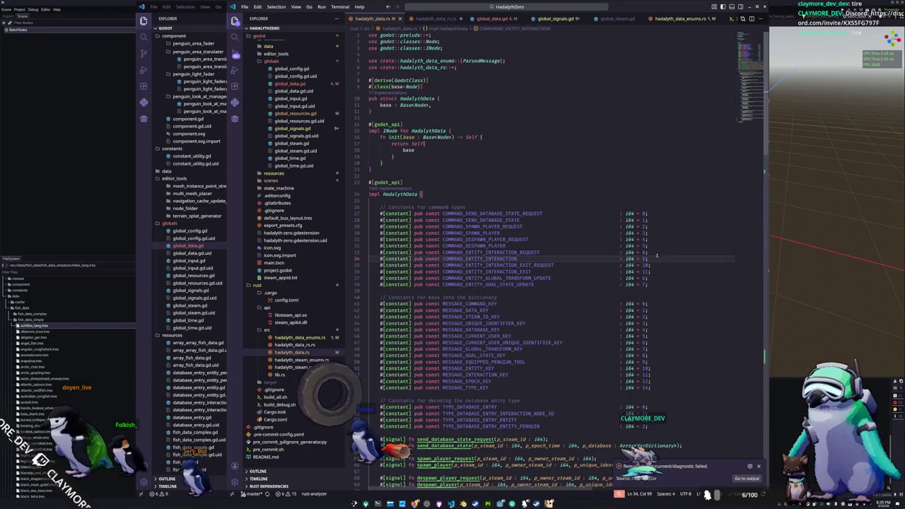
left_click(656, 245)
left_click(656, 239)
left_click(656, 232)
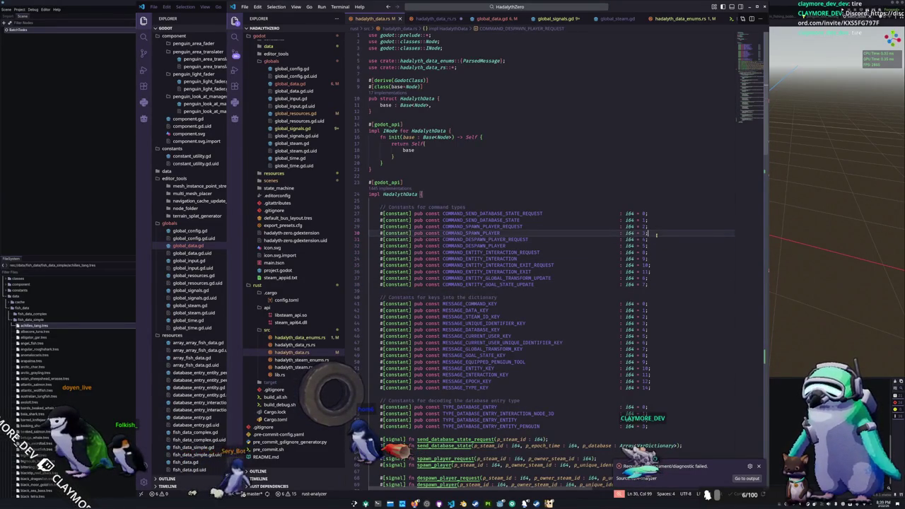
left_click(662, 240)
left_click(657, 251)
left_click(658, 265)
left_click(660, 284)
- Insert a new line starting #[const below MESSAGE_GOAL_STATE_KEY
key("Up")
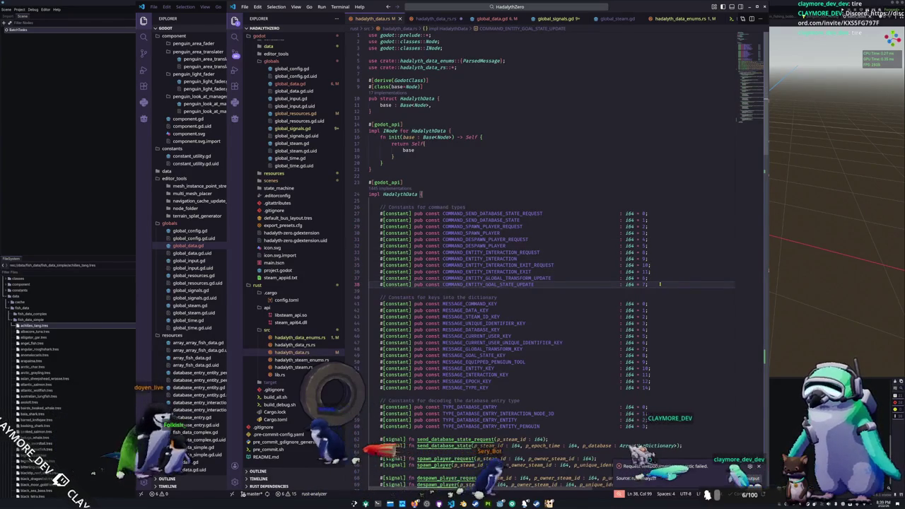
key("Up")
key("Up")
key("Up")
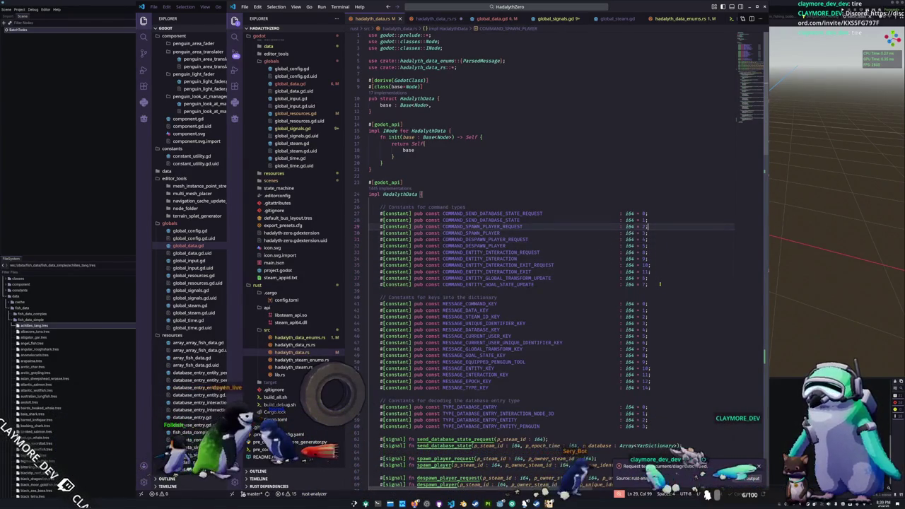
key("Down")
key("Down")
key("Down")
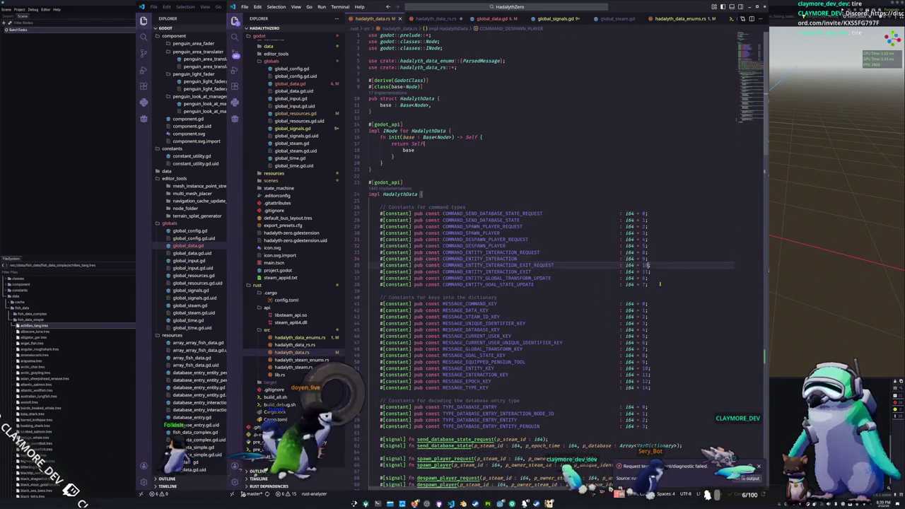
key("Down")
key("Down")
key("Down")
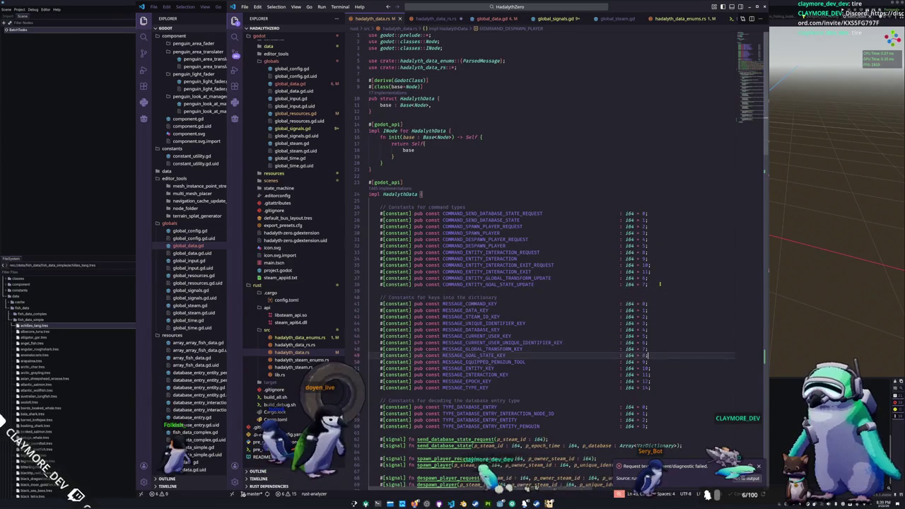
key("Up")
key("Up")
key("Up")
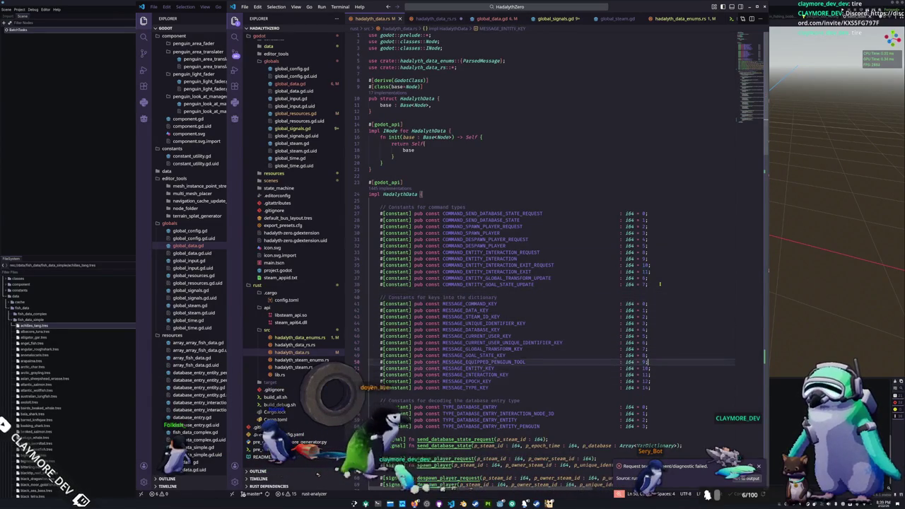
key("Return")
type("#[")
type("constant")
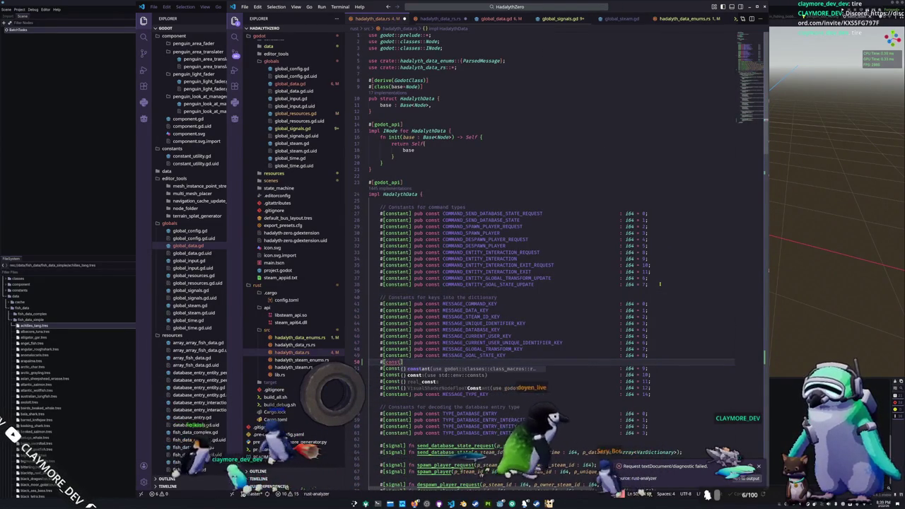